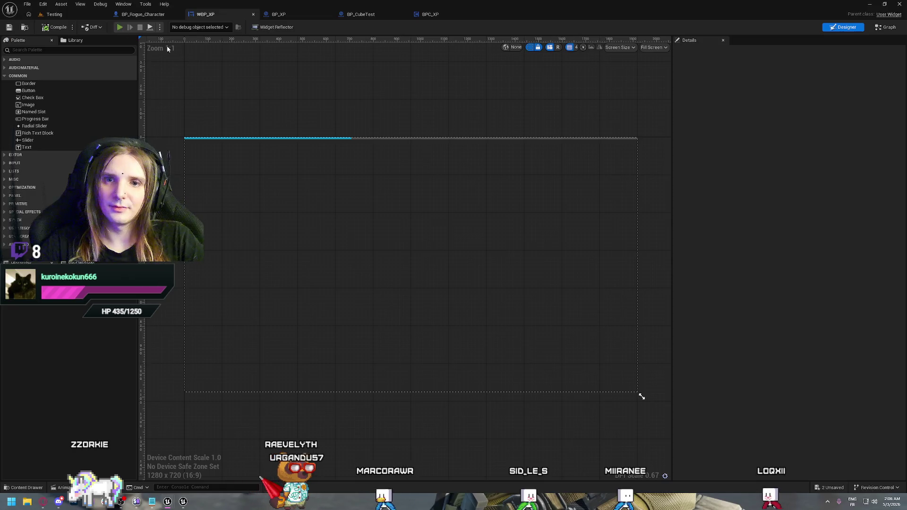
Close the running game preview.
{"action": "key", "text": "Escape"}
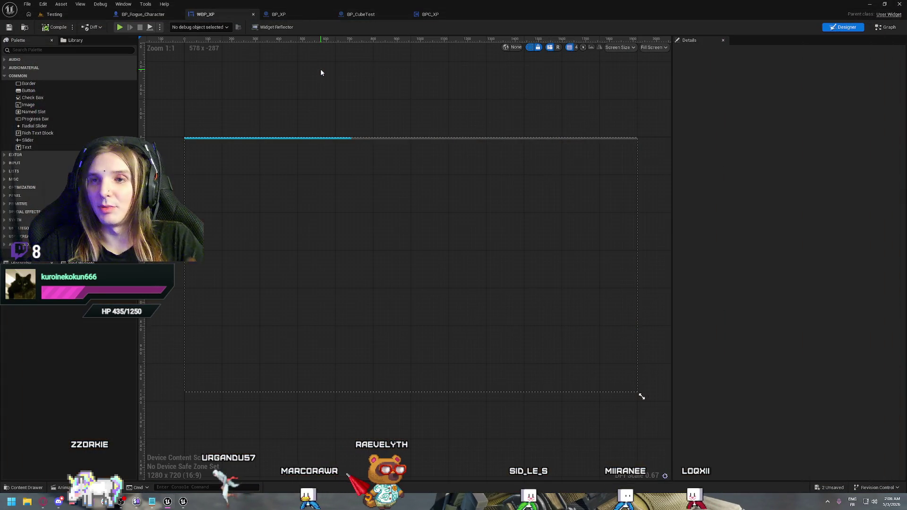
Delete the BPC_XP XP Current print-debug nodes from BP_Rogue_Character's Event Tick.
{"action": "left_click", "coordinate": [132, 14]}
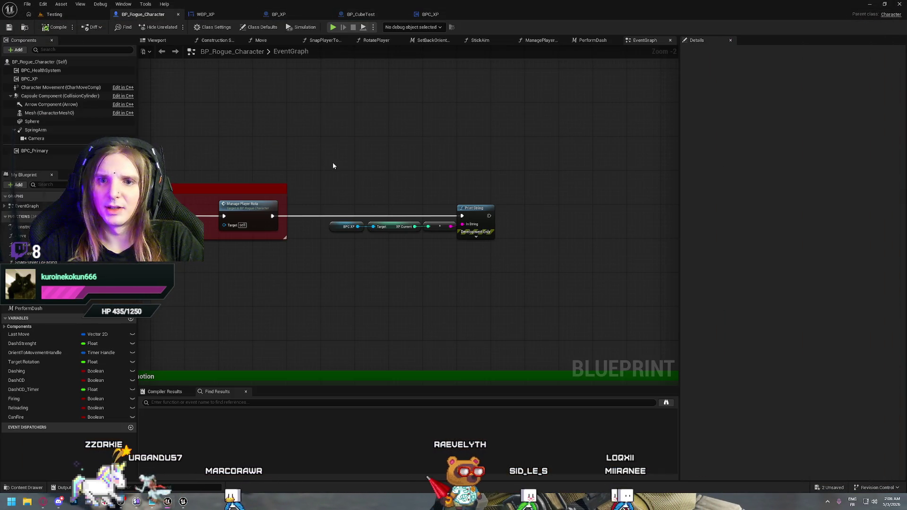
{"action": "key", "text": "Delete"}
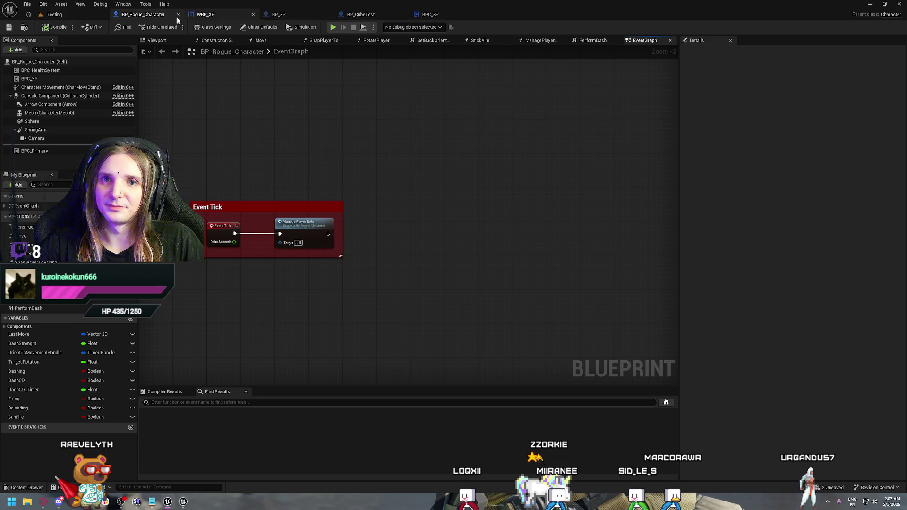
Open the WBP_XP widget blueprint's event graph.
{"action": "left_click", "coordinate": [376, 15]}
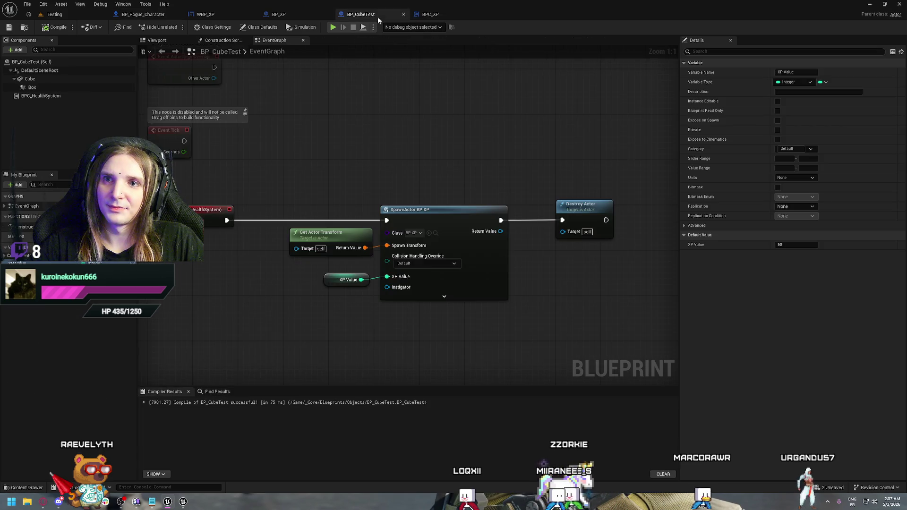
{"action": "left_click", "coordinate": [472, 16]}
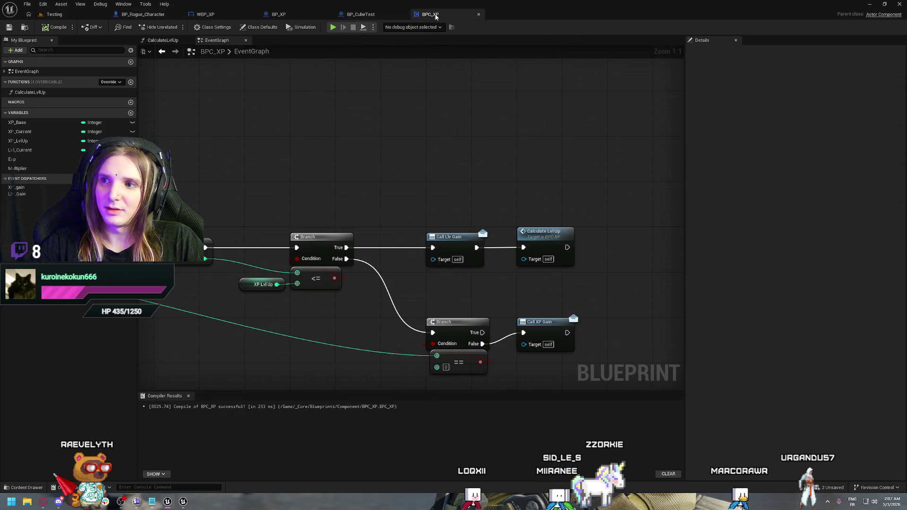
{"action": "left_click", "coordinate": [222, 15]}
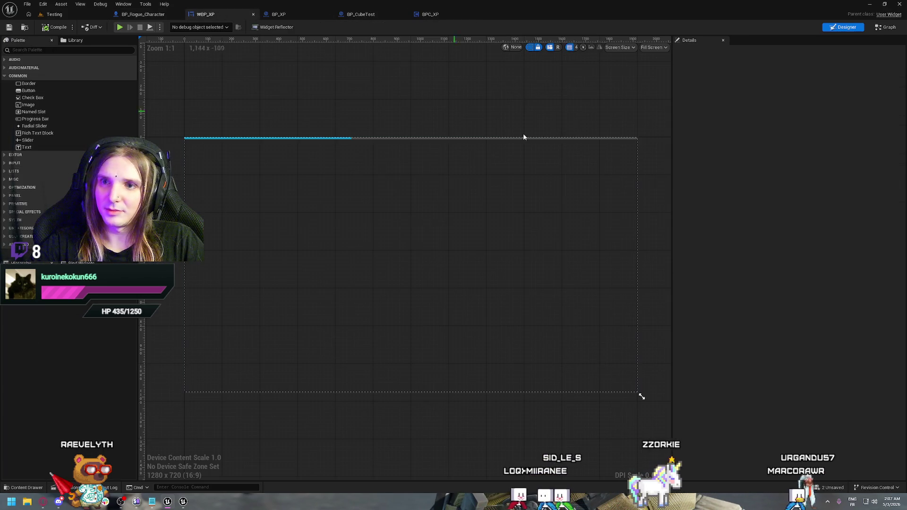
{"action": "left_click", "coordinate": [886, 27]}
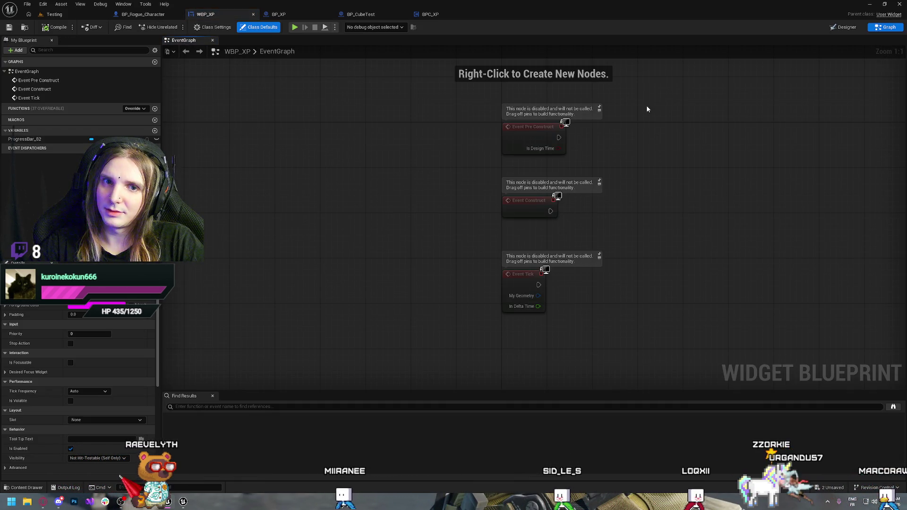
Delete WBP_XP's three disabled default events and save the widget.
{"action": "left_click_drag", "start_coordinate": [648, 109], "coordinate": [464, 342]}
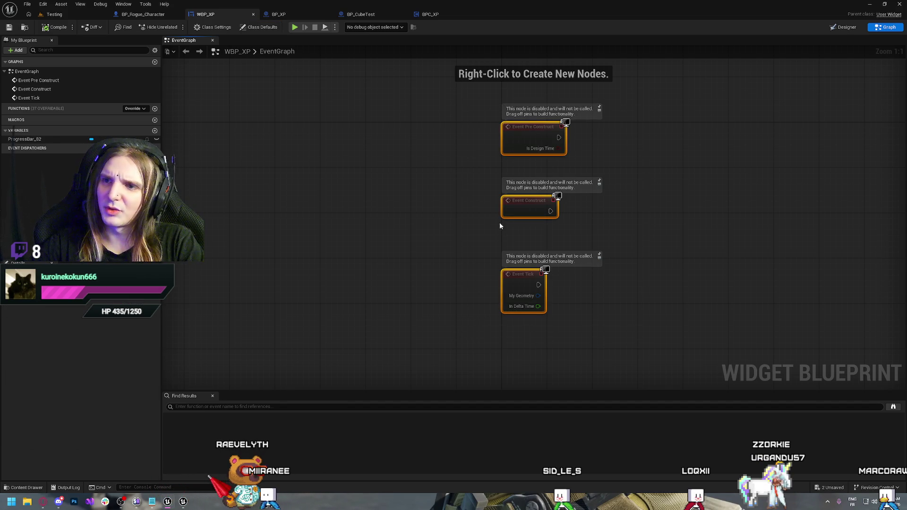
{"action": "key", "text": "Delete"}
{"action": "key", "text": "ctrl+s"}
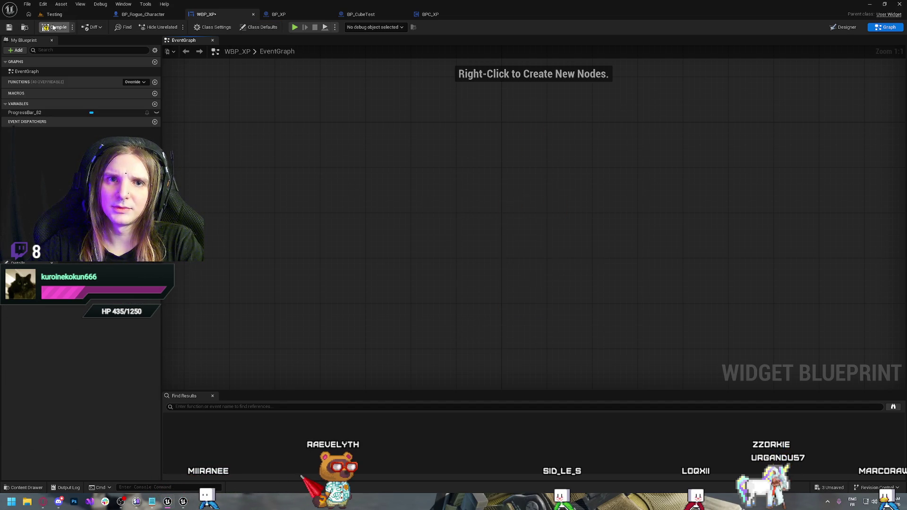
{"action": "left_click", "coordinate": [429, 14]}
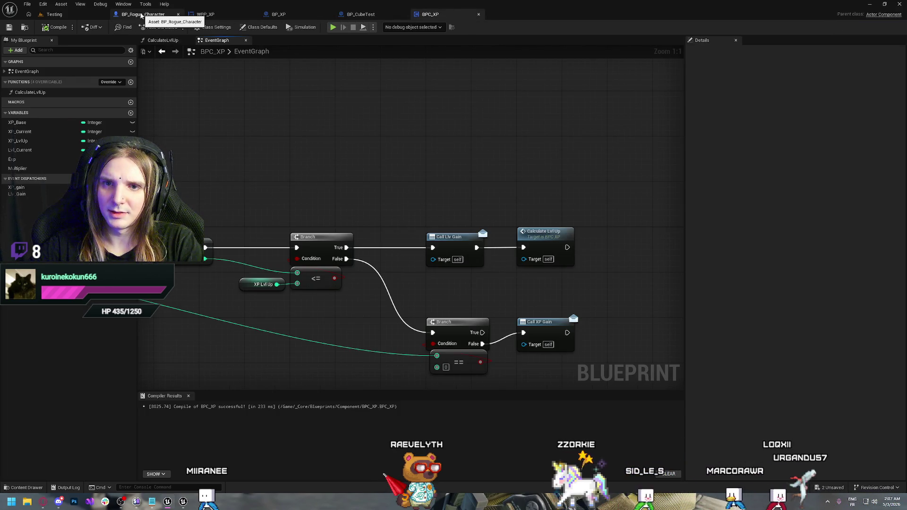
Wrap BP_Rogue_Character's IA_Shoot input nodes in a 'Fire Input' comment.
{"action": "left_click", "coordinate": [141, 14]}
{"action": "key", "text": "Home"}
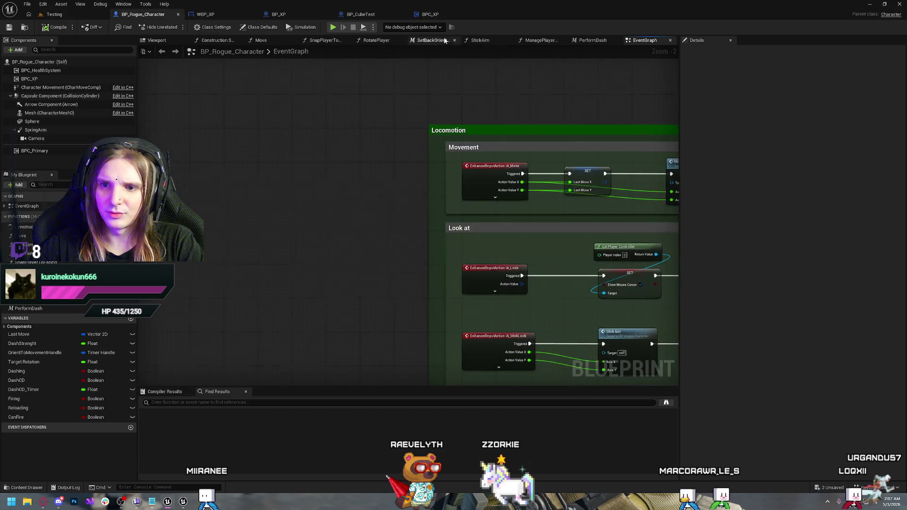
{"action": "scroll", "coordinate": [457, 165], "scroll_direction": "up", "scroll_amount": 3}
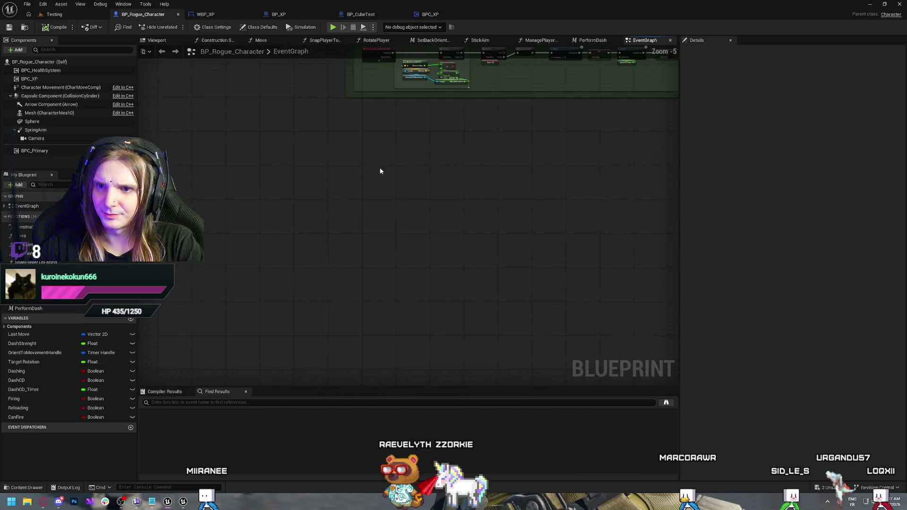
{"action": "scroll", "coordinate": [508, 215], "scroll_direction": "down", "scroll_amount": 6}
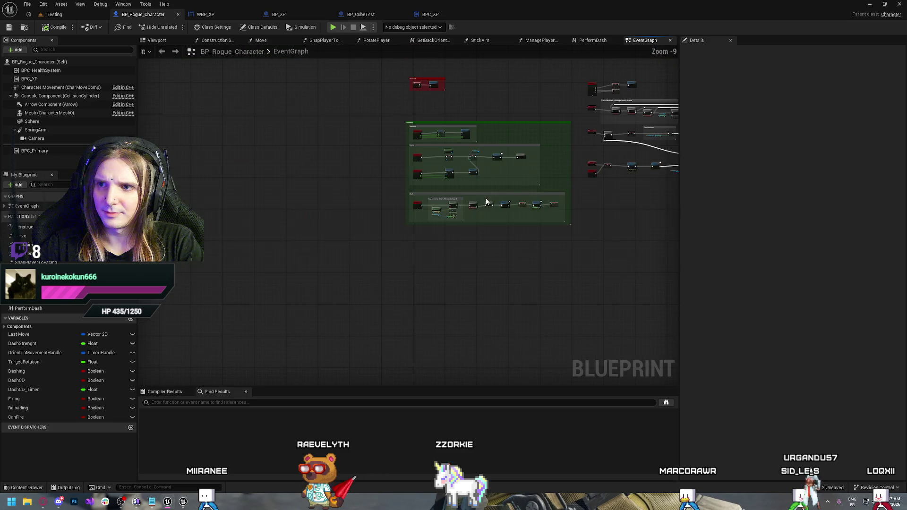
{"action": "scroll", "coordinate": [388, 155], "scroll_direction": "up", "scroll_amount": 6}
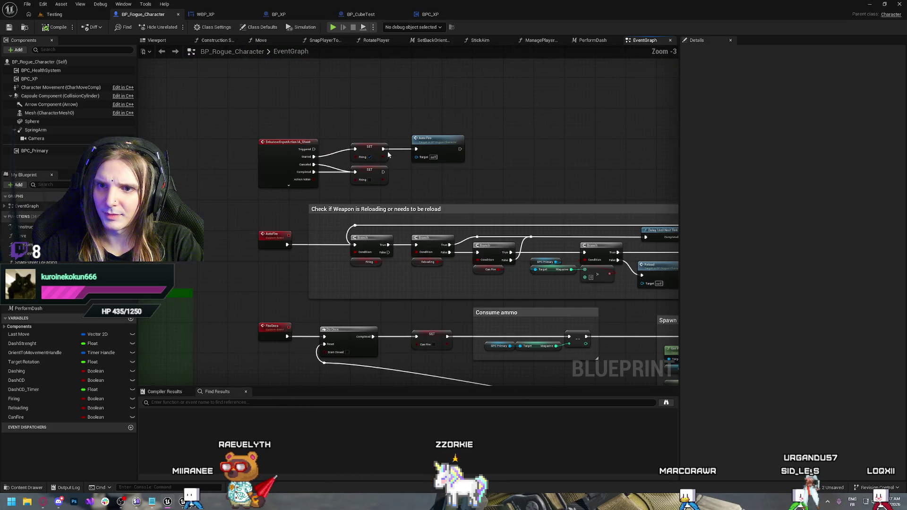
{"action": "key", "text": "c"}
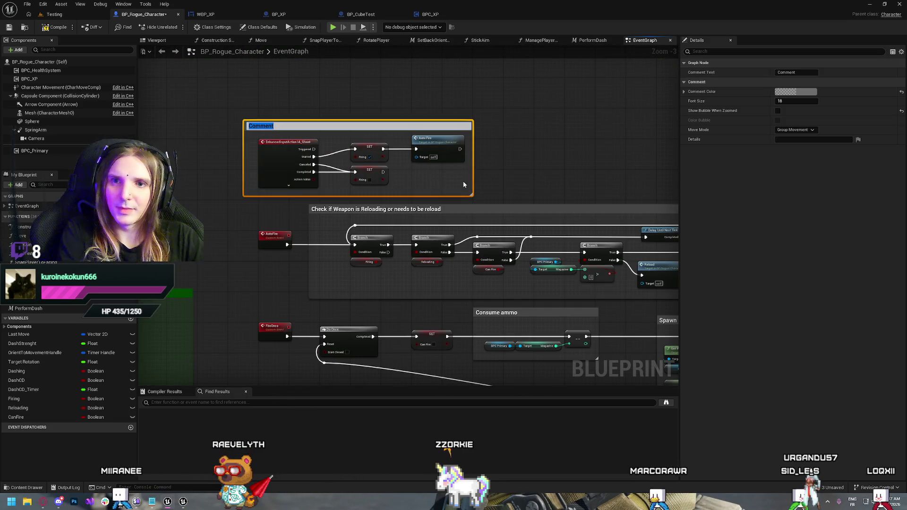
{"action": "type", "text": "F"}
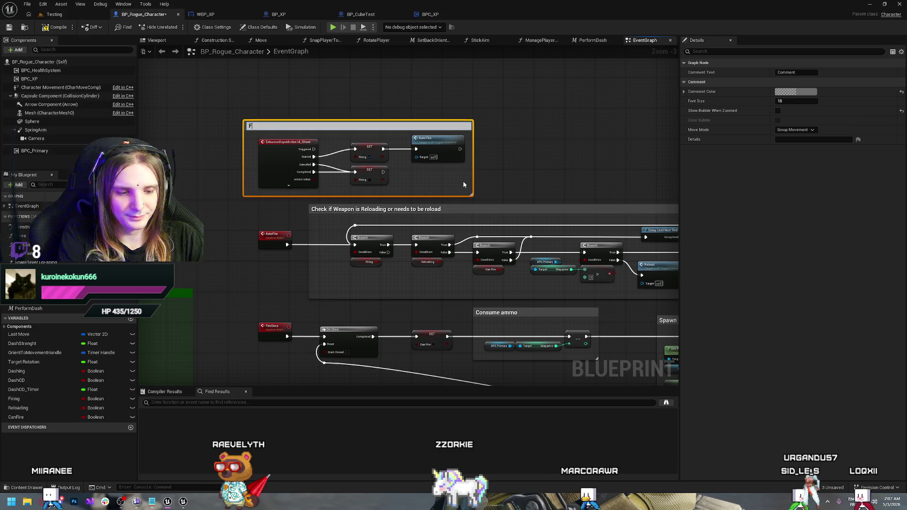
{"action": "type", "text": "ire Input"}
{"action": "key", "text": "Return"}
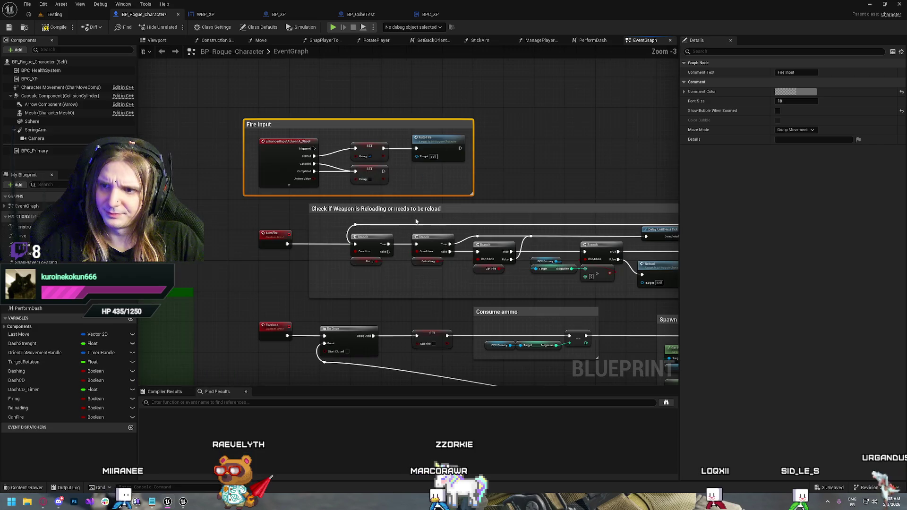
Wrap the auto-fire event and reload-check logic in an 'AutoFire' comment.
{"action": "left_click_drag", "start_coordinate": [366, 195], "coordinate": [432, 122]}
{"action": "scroll", "coordinate": [431, 122], "scroll_direction": "down", "scroll_amount": 1}
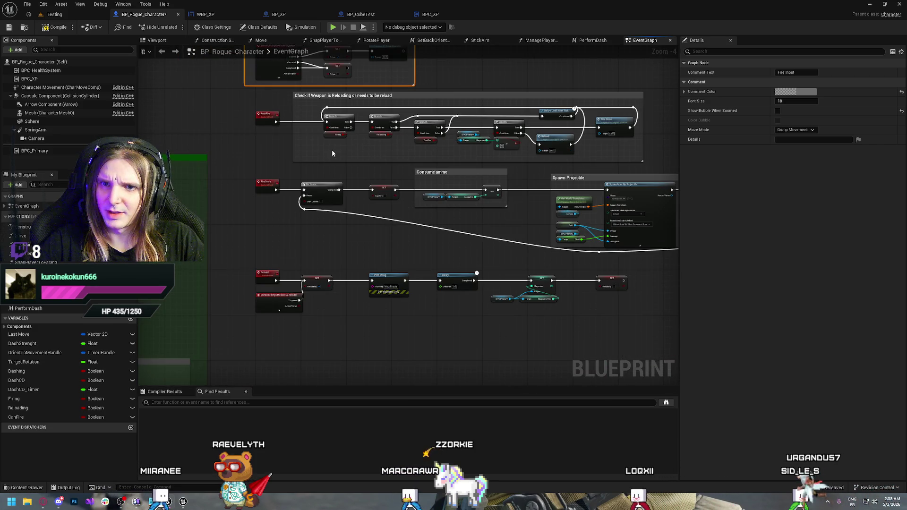
{"action": "mouse_move", "coordinate": [332, 153]}
{"action": "left_mouse_down"}
{"action": "mouse_move", "coordinate": [324, 124]}
{"action": "mouse_move", "coordinate": [311, 162]}
{"action": "left_mouse_up"}
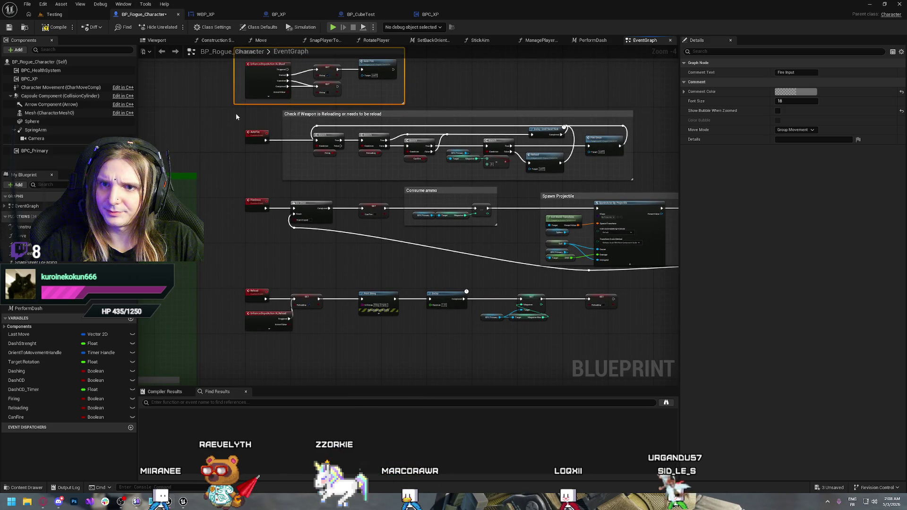
{"action": "left_click_drag", "start_coordinate": [236, 117], "coordinate": [650, 180]}
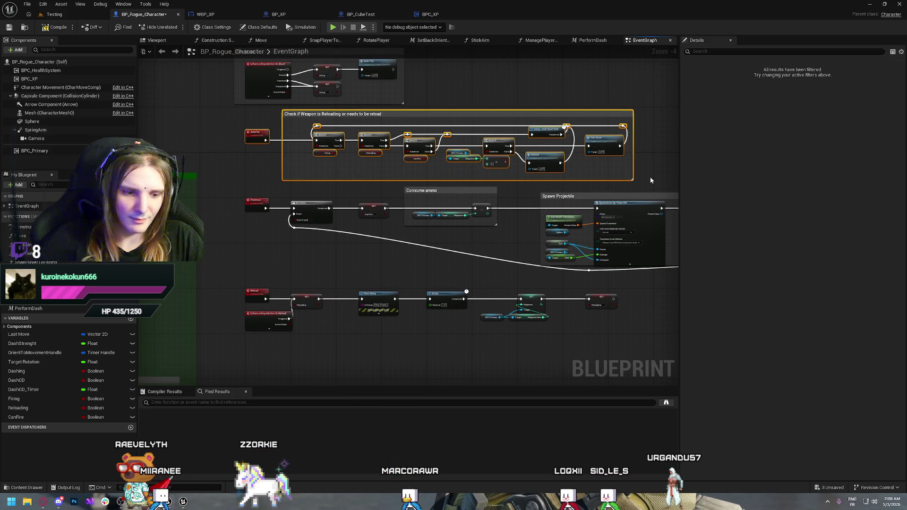
{"action": "key", "text": "c"}
{"action": "type", "text": "AutoFi"}
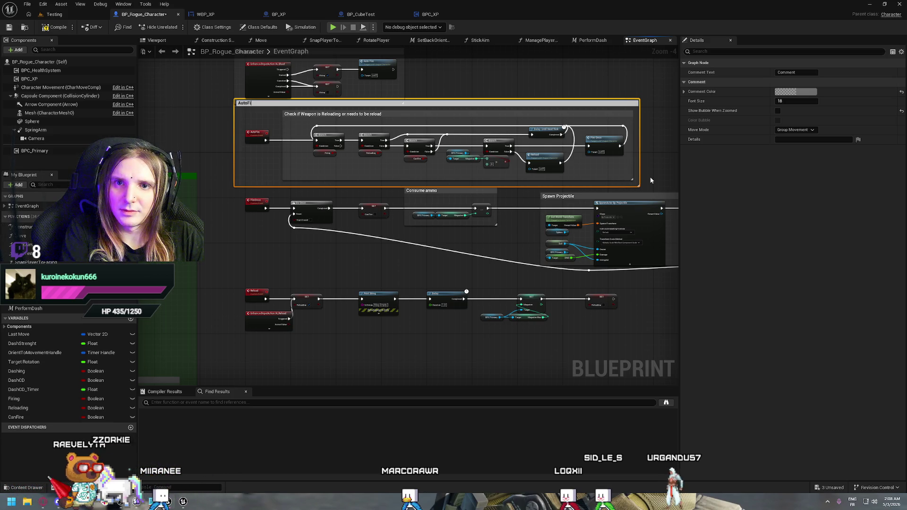
{"action": "type", "text": "re"}
{"action": "key", "text": "Return"}
{"action": "left_click", "coordinate": [465, 78]}
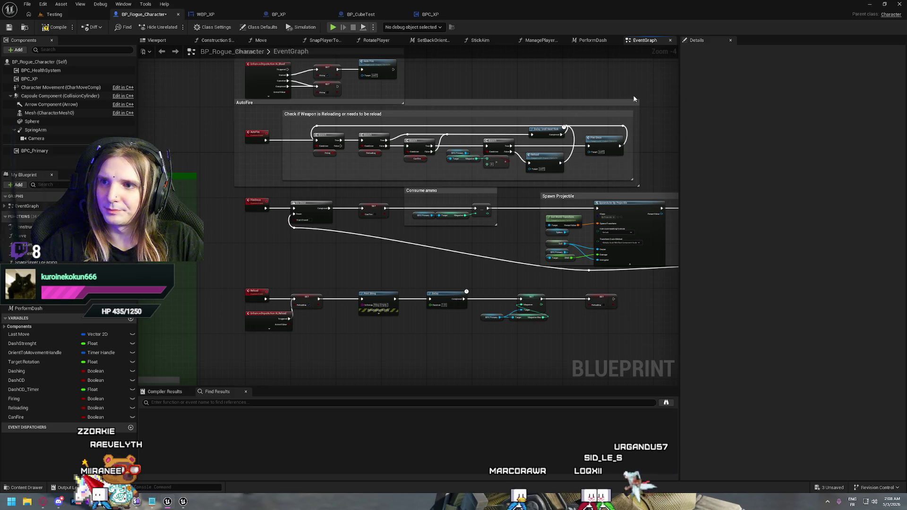
{"action": "left_click", "coordinate": [619, 103]}
{"action": "mouse_move", "coordinate": [216, 110]}
{"action": "left_mouse_down"}
{"action": "mouse_move", "coordinate": [378, 198]}
{"action": "mouse_move", "coordinate": [645, 322]}
{"action": "mouse_move", "coordinate": [653, 336]}
{"action": "mouse_move", "coordinate": [367, 219]}
{"action": "left_mouse_up"}
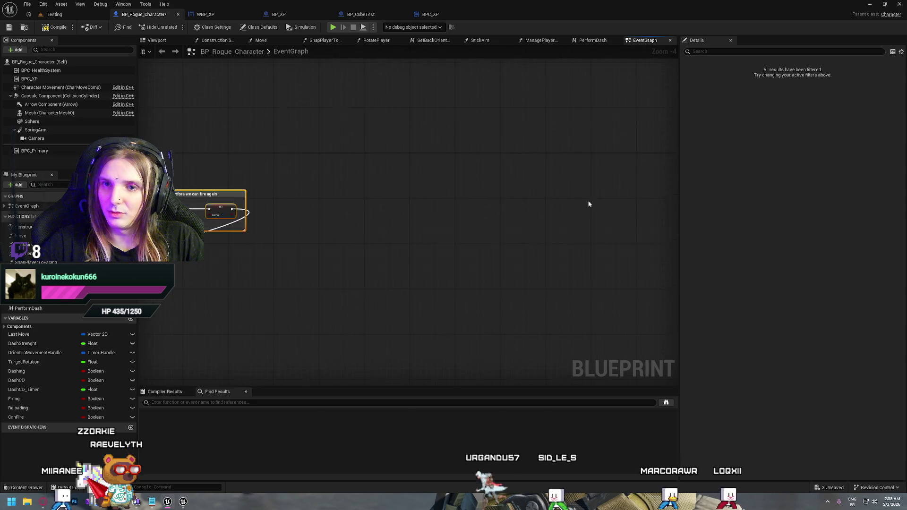
{"action": "mouse_move", "coordinate": [588, 205]}
{"action": "left_mouse_down"}
{"action": "mouse_move", "coordinate": [555, 253]}
{"action": "mouse_move", "coordinate": [264, 189]}
{"action": "mouse_move", "coordinate": [376, 214]}
{"action": "left_mouse_up"}
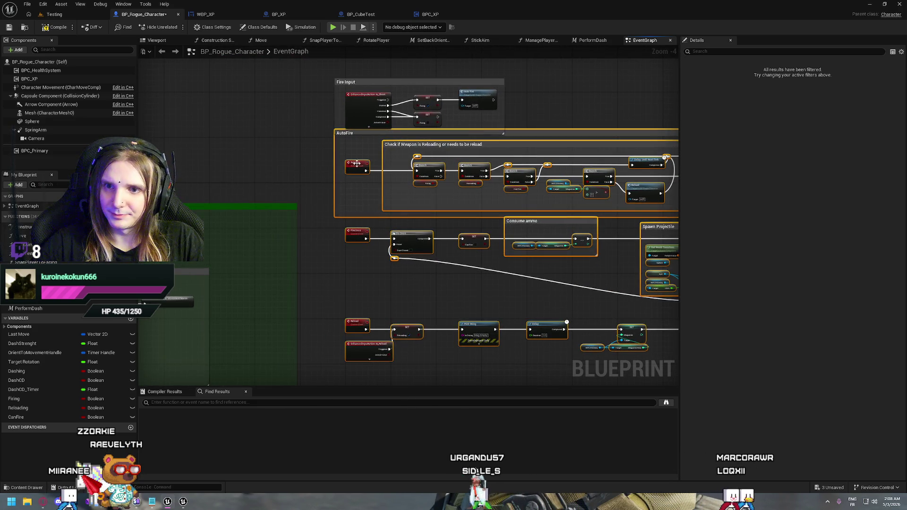
Move the AutoFire group and the fire-once and reload nodes lower to make room.
{"action": "mouse_move", "coordinate": [357, 163]}
{"action": "left_mouse_down"}
{"action": "mouse_move", "coordinate": [354, 189]}
{"action": "mouse_move", "coordinate": [316, 162]}
{"action": "mouse_move", "coordinate": [321, 153]}
{"action": "left_mouse_up"}
{"action": "left_click", "coordinate": [311, 172]}
{"action": "left_click_drag", "start_coordinate": [613, 266], "coordinate": [571, 265]}
{"action": "scroll", "coordinate": [488, 262], "scroll_direction": "up", "scroll_amount": 2}
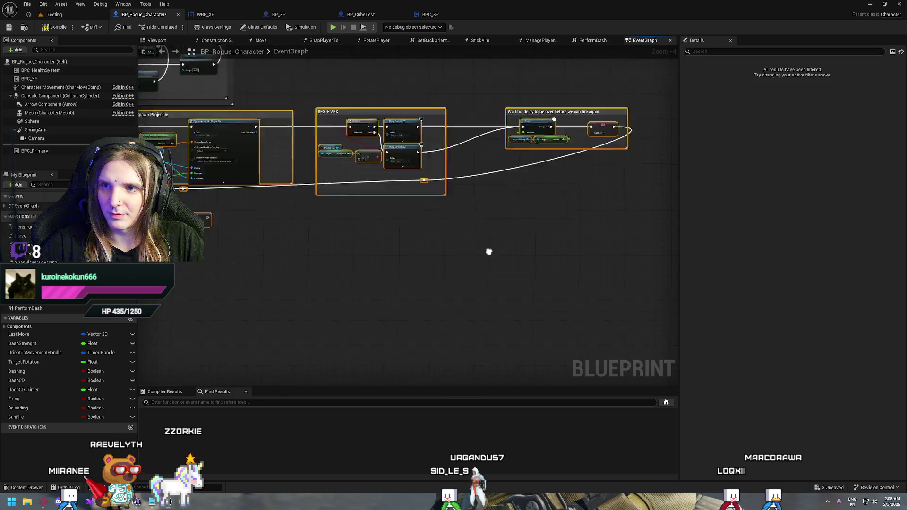
{"action": "scroll", "coordinate": [488, 261], "scroll_direction": "down", "scroll_amount": 2}
{"action": "mouse_move", "coordinate": [314, 216]}
{"action": "left_mouse_down"}
{"action": "mouse_move", "coordinate": [313, 239]}
{"action": "mouse_move", "coordinate": [405, 237]}
{"action": "mouse_move", "coordinate": [285, 227]}
{"action": "mouse_move", "coordinate": [260, 207]}
{"action": "mouse_move", "coordinate": [245, 221]}
{"action": "mouse_move", "coordinate": [320, 238]}
{"action": "mouse_move", "coordinate": [211, 240]}
{"action": "mouse_move", "coordinate": [415, 254]}
{"action": "left_mouse_up"}
{"action": "left_click", "coordinate": [311, 223]}
{"action": "scroll", "coordinate": [270, 207], "scroll_direction": "down", "scroll_amount": 1}
Wrap the projectile, SFX and delay nodes in a 'Fire a projectile' comment.
{"action": "mouse_move", "coordinate": [265, 167]}
{"action": "left_mouse_down"}
{"action": "mouse_move", "coordinate": [720, 253]}
{"action": "mouse_move", "coordinate": [643, 237]}
{"action": "left_mouse_up"}
{"action": "mouse_move", "coordinate": [643, 237]}
{"action": "left_mouse_down"}
{"action": "mouse_move", "coordinate": [529, 257]}
{"action": "mouse_move", "coordinate": [445, 217]}
{"action": "left_mouse_up"}
{"action": "type", "text": "c"}
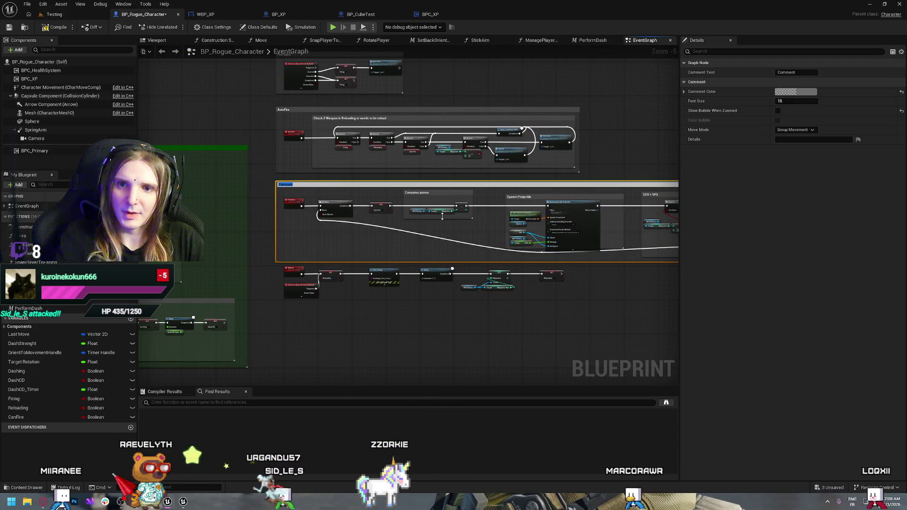
{"action": "type", "text": "Fire"}
{"action": "key", "text": "Return"}
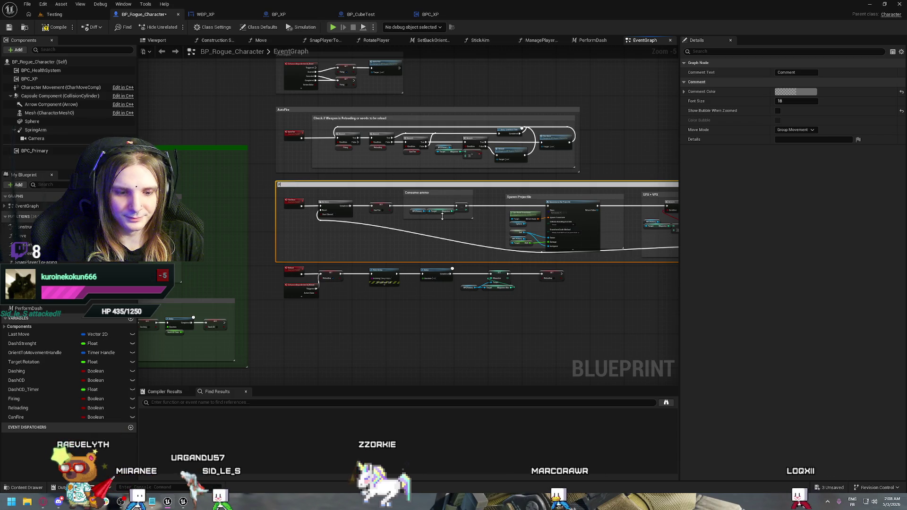
{"action": "type", "text": "ire a"}
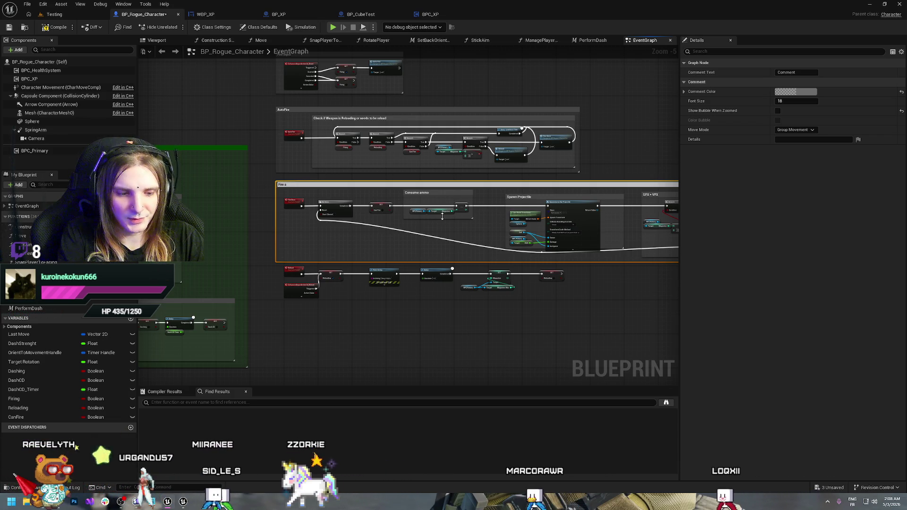
{"action": "type", "text": " projectil"}
{"action": "key", "text": "Return"}
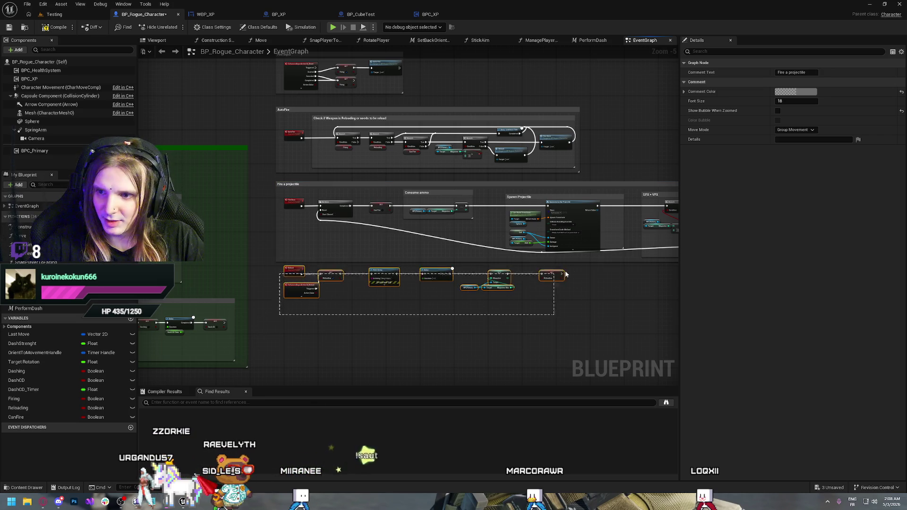
Wrap the reload node row in a 'Reload Logic' comment, then select all comment groups.
{"action": "mouse_move", "coordinate": [566, 274]}
{"action": "left_mouse_down"}
{"action": "mouse_move", "coordinate": [271, 277]}
{"action": "mouse_move", "coordinate": [292, 275]}
{"action": "mouse_move", "coordinate": [292, 283]}
{"action": "left_mouse_up"}
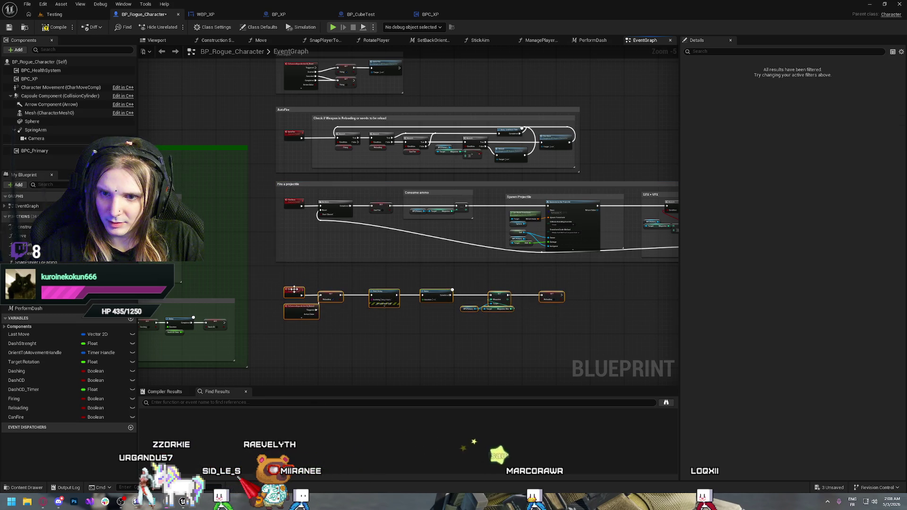
{"action": "scroll", "coordinate": [292, 284], "scroll_direction": "up", "scroll_amount": 2}
{"action": "key", "text": "c"}
{"action": "type", "text": "Reload Logi"}
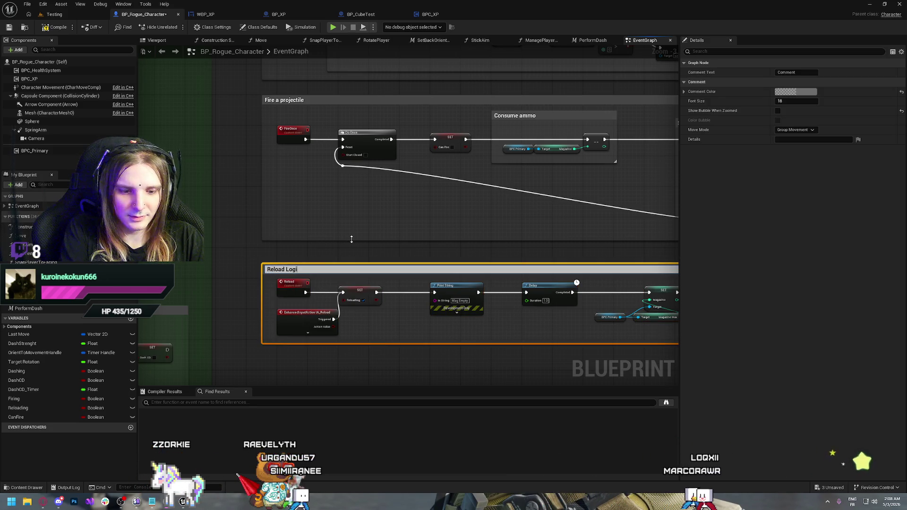
{"action": "type", "text": "c"}
{"action": "key", "text": "Return"}
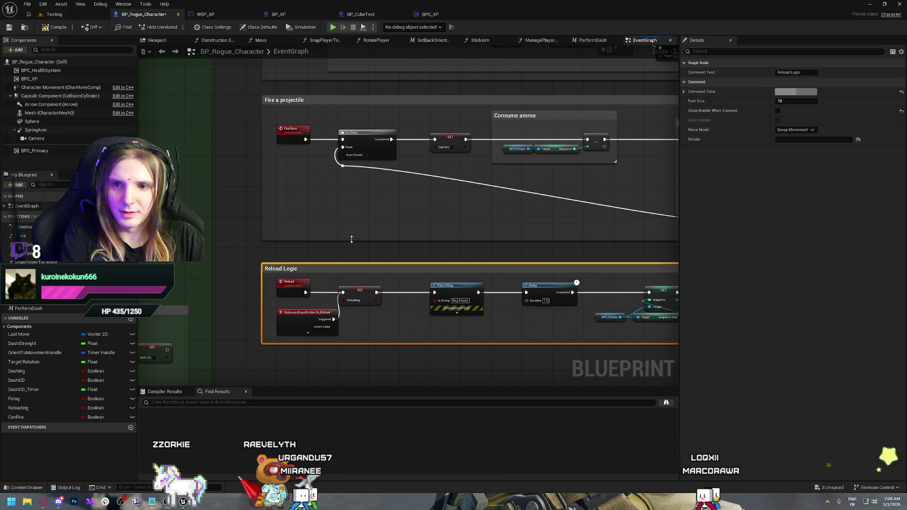
{"action": "scroll", "coordinate": [352, 239], "scroll_direction": "down", "scroll_amount": 7}
{"action": "mouse_move", "coordinate": [328, 121]}
{"action": "left_mouse_down"}
{"action": "mouse_move", "coordinate": [487, 269]}
{"action": "mouse_move", "coordinate": [381, 209]}
{"action": "mouse_move", "coordinate": [568, 320]}
{"action": "left_mouse_up"}
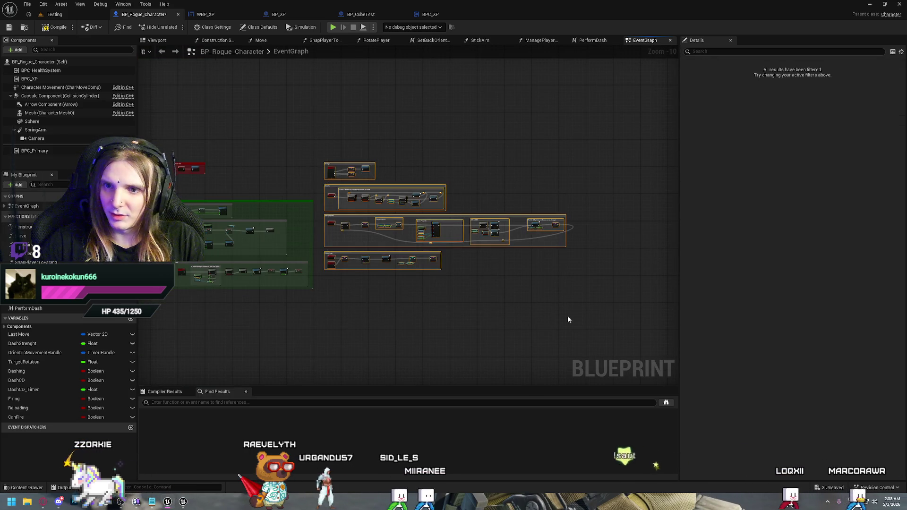
Enclose the fire, auto-fire and reload groups in a 'Weaponry' comment coloured blue.
{"action": "key", "text": "c"}
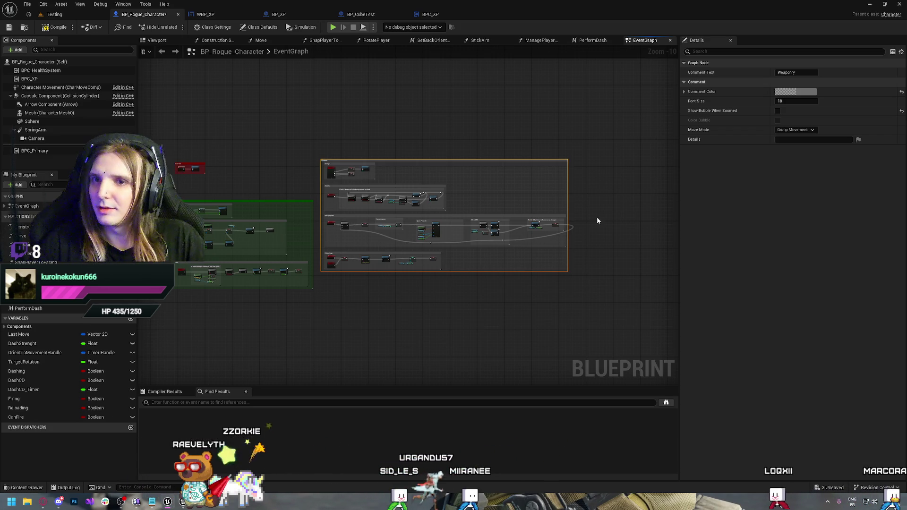
{"action": "left_click", "coordinate": [793, 92]}
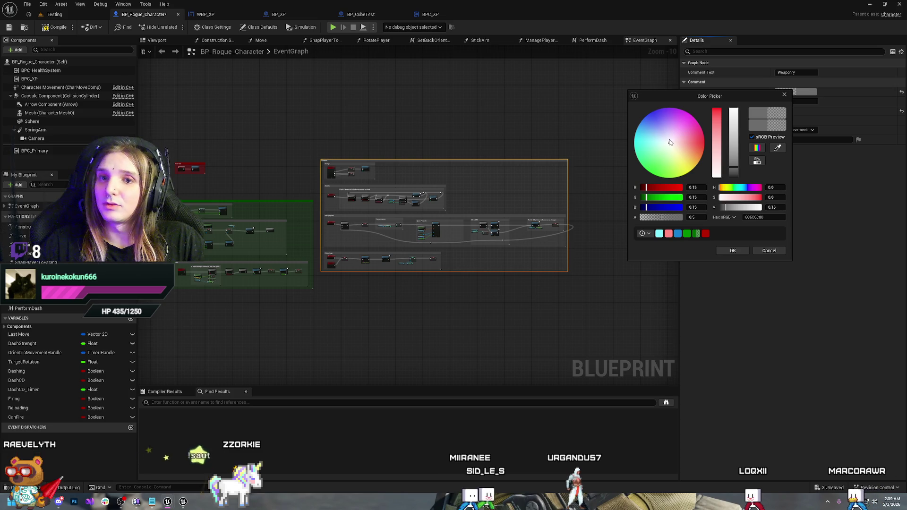
{"action": "left_click", "coordinate": [681, 163]}
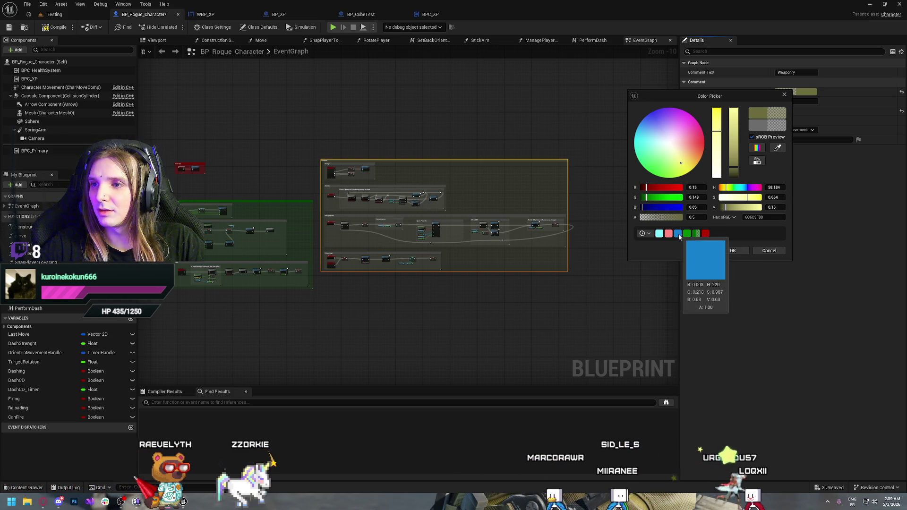
{"action": "left_click", "coordinate": [677, 234]}
{"action": "left_click", "coordinate": [445, 136]}
{"action": "left_click_drag", "start_coordinate": [386, 308], "coordinate": [540, 253]}
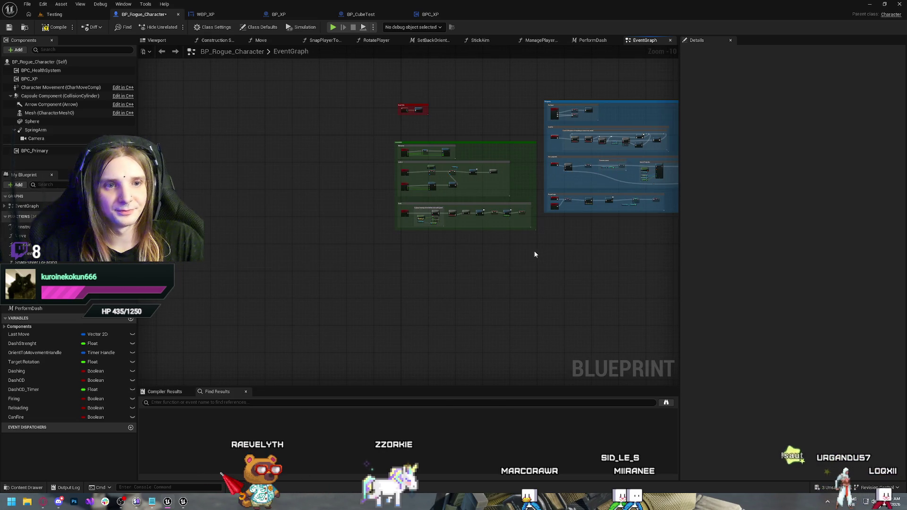
Frame the empty area below the Dash group and select BPC_XP in Components.
{"action": "scroll", "coordinate": [534, 251], "scroll_direction": "up", "scroll_amount": 5}
{"action": "left_click_drag", "start_coordinate": [307, 233], "coordinate": [409, 249]}
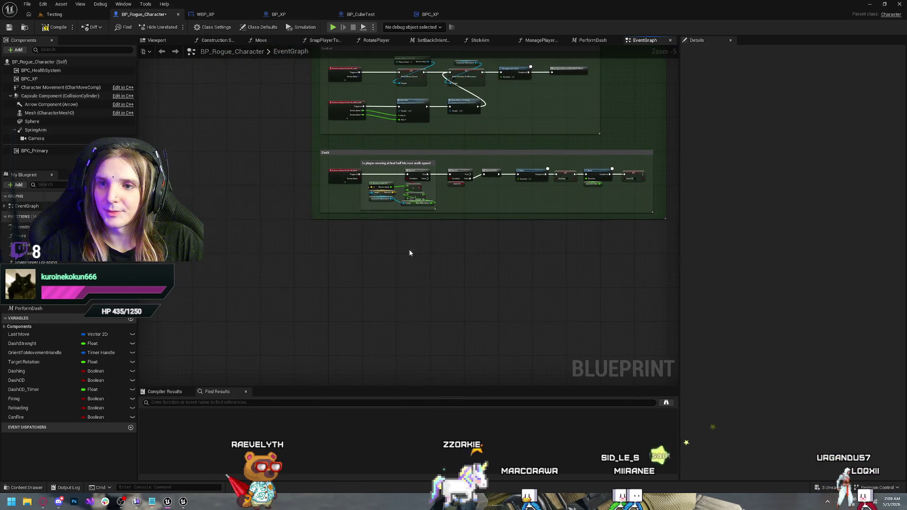
{"action": "scroll", "coordinate": [409, 250], "scroll_direction": "up", "scroll_amount": 1}
{"action": "right_click", "coordinate": [307, 260]}
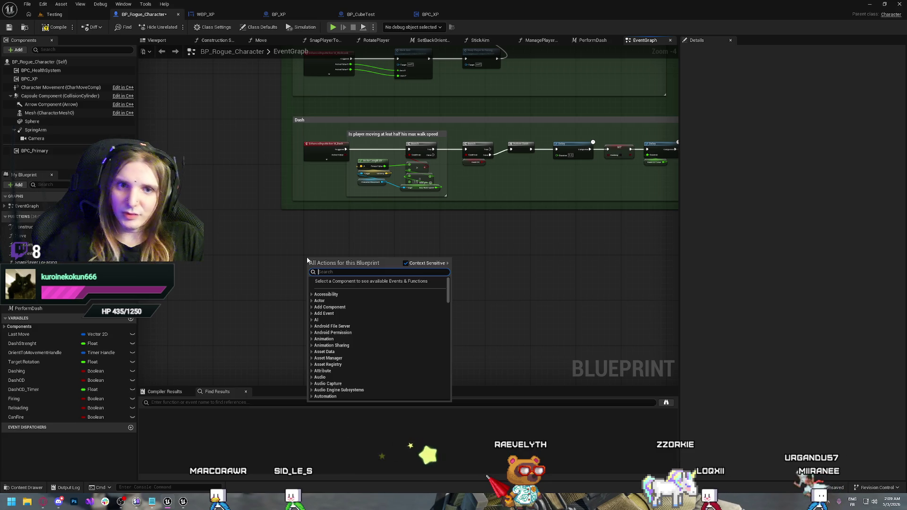
{"action": "scroll", "coordinate": [194, 220], "scroll_direction": "up", "scroll_amount": 1}
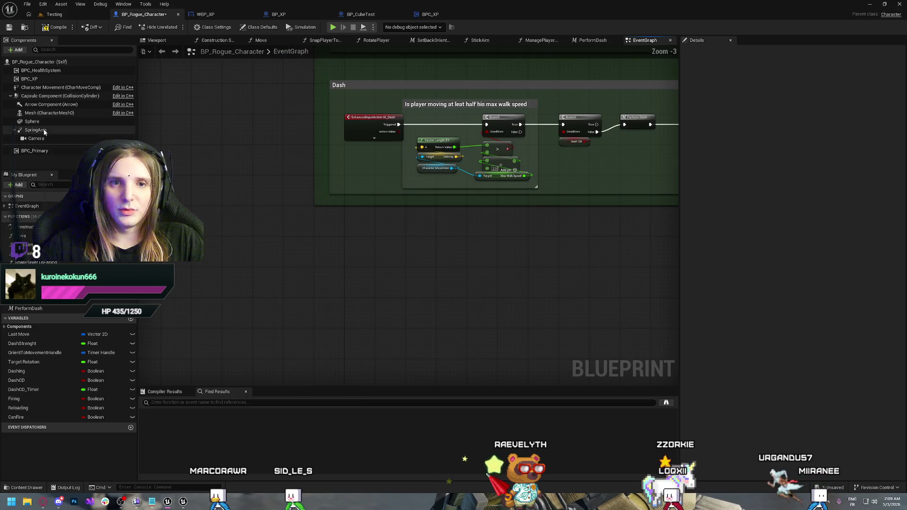
{"action": "left_click", "coordinate": [38, 78]}
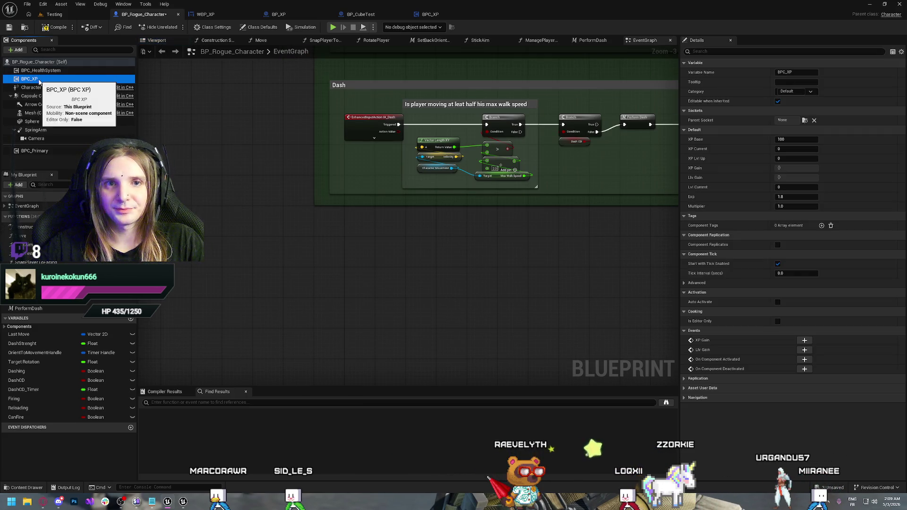
Add BPC_XP's XP Gain and Llv Gain event nodes below the Dash group.
{"action": "right_click", "coordinate": [347, 269]}
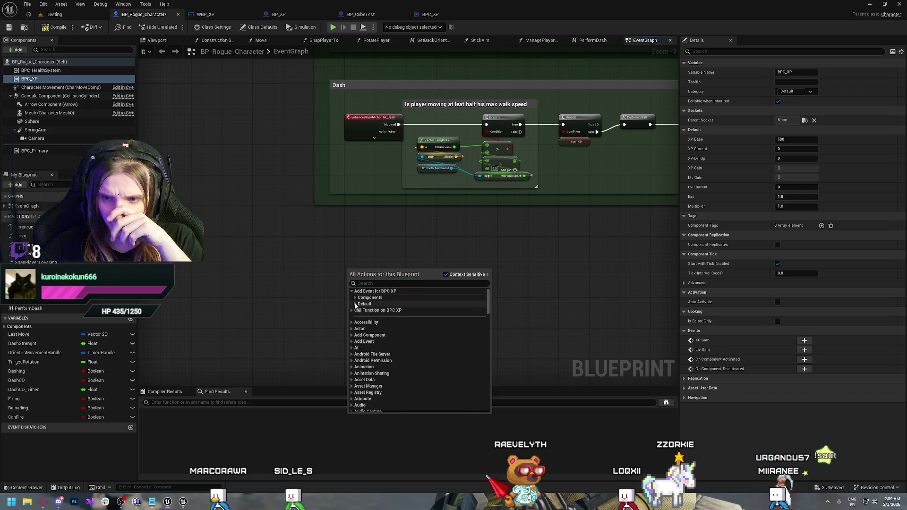
{"action": "left_click", "coordinate": [371, 305]}
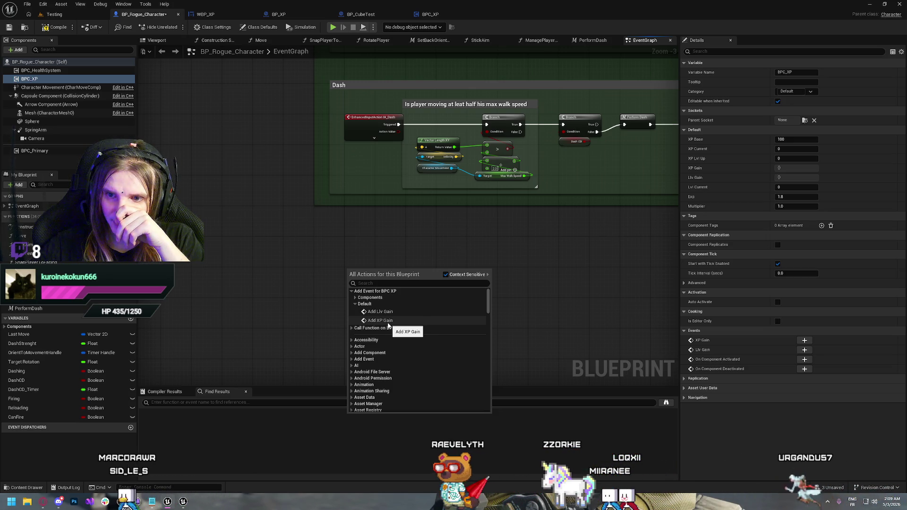
{"action": "left_click", "coordinate": [387, 322]}
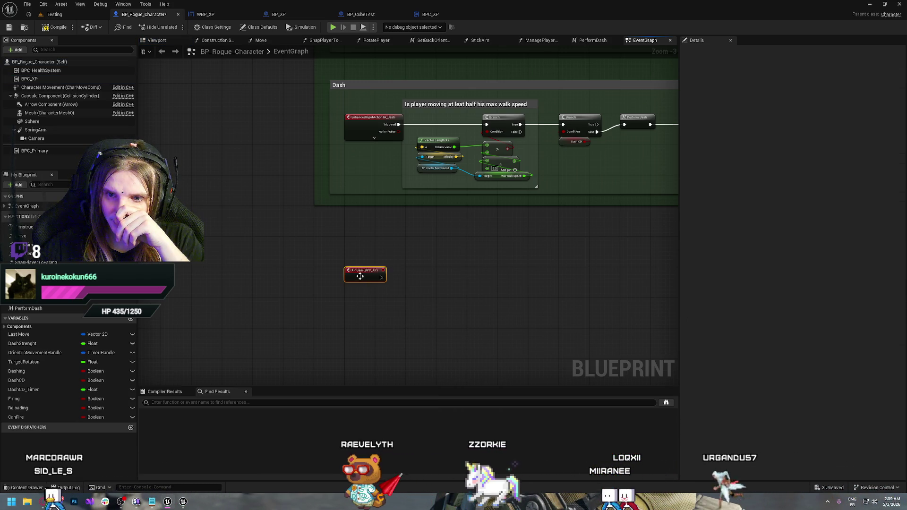
{"action": "left_click", "coordinate": [47, 80]}
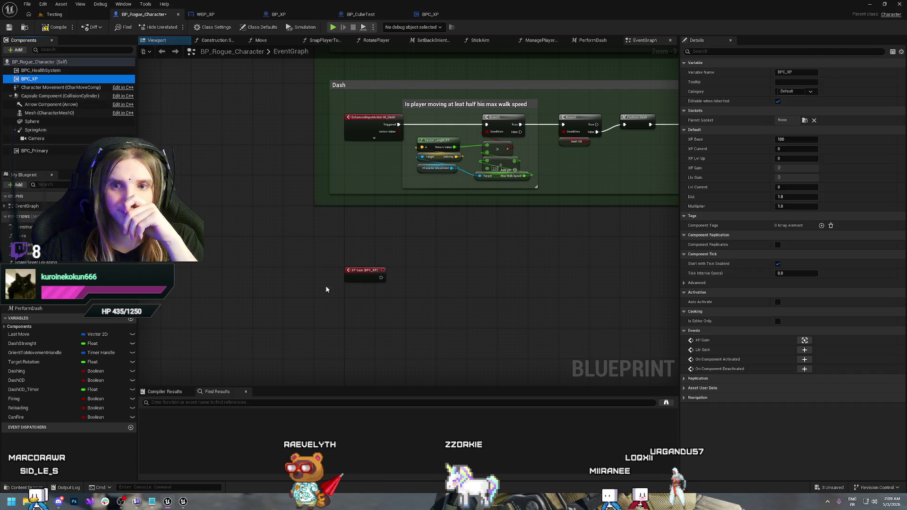
{"action": "right_click", "coordinate": [347, 299]}
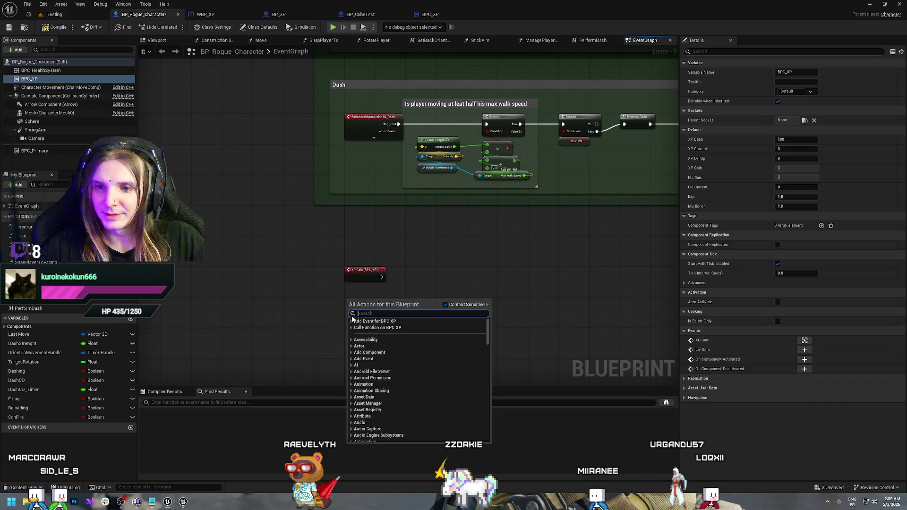
{"action": "left_click", "coordinate": [355, 334]}
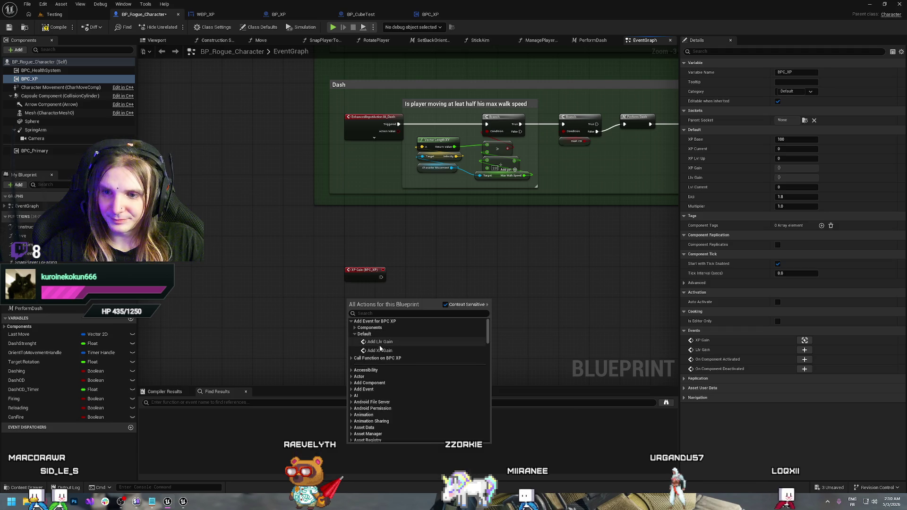
{"action": "left_click", "coordinate": [379, 341]}
{"action": "scroll", "coordinate": [388, 304], "scroll_direction": "up", "scroll_amount": 1}
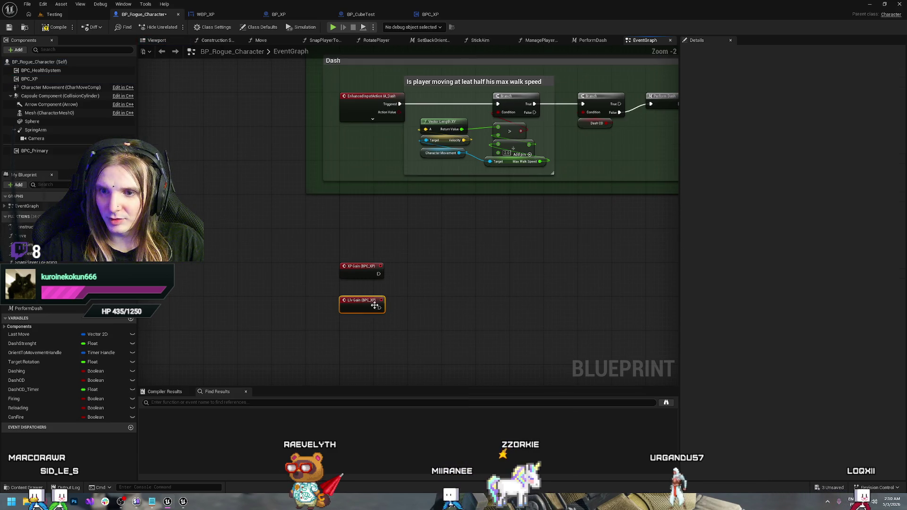
{"action": "scroll", "coordinate": [388, 248], "scroll_direction": "up", "scroll_amount": 1}
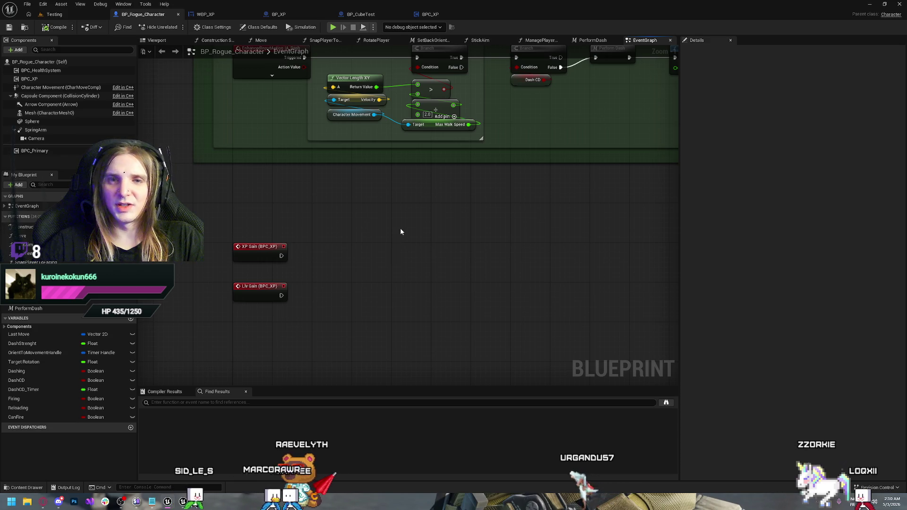
{"action": "key", "text": "ctrl+space"}
Open BP_Rogue_HUD from the _Core/UI folder in the Content Drawer.
{"action": "left_click", "coordinate": [286, 391]}
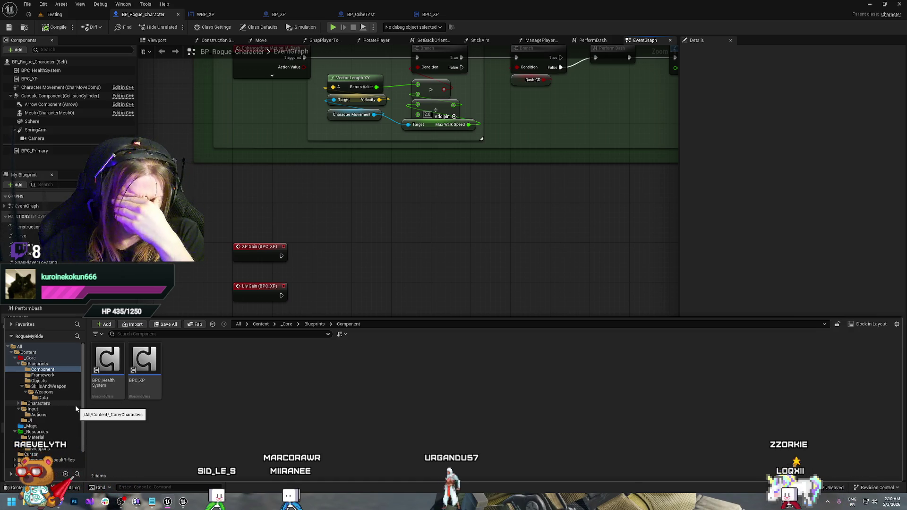
{"action": "left_click", "coordinate": [31, 358]}
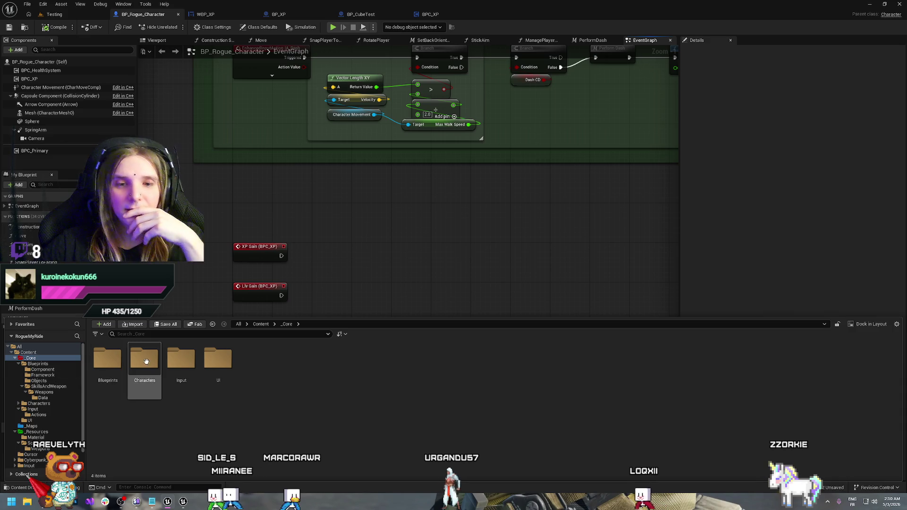
{"action": "double_click", "coordinate": [216, 363]}
{"action": "double_click", "coordinate": [108, 360]}
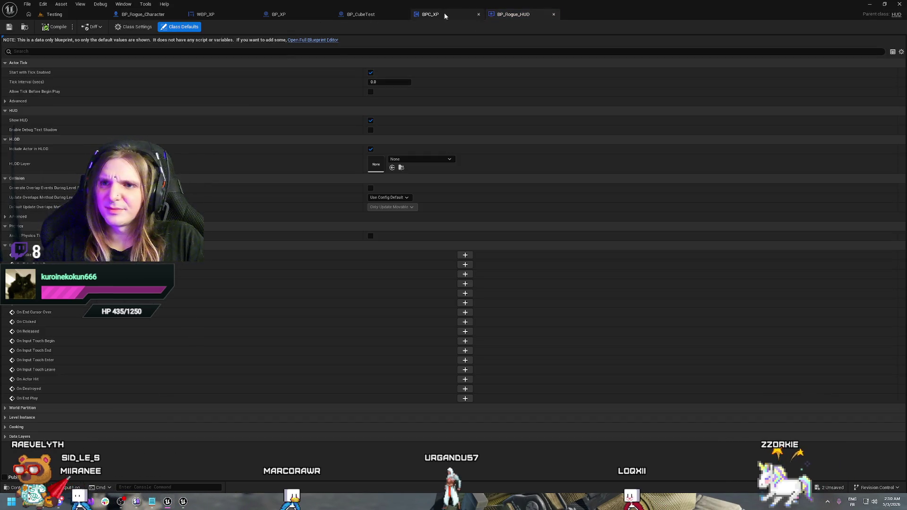
Close BP_CubeTest and BP_XP, reorder tabs, and open BP_Rogue_HUD in the full blueprint editor.
{"action": "left_click", "coordinate": [404, 15]}
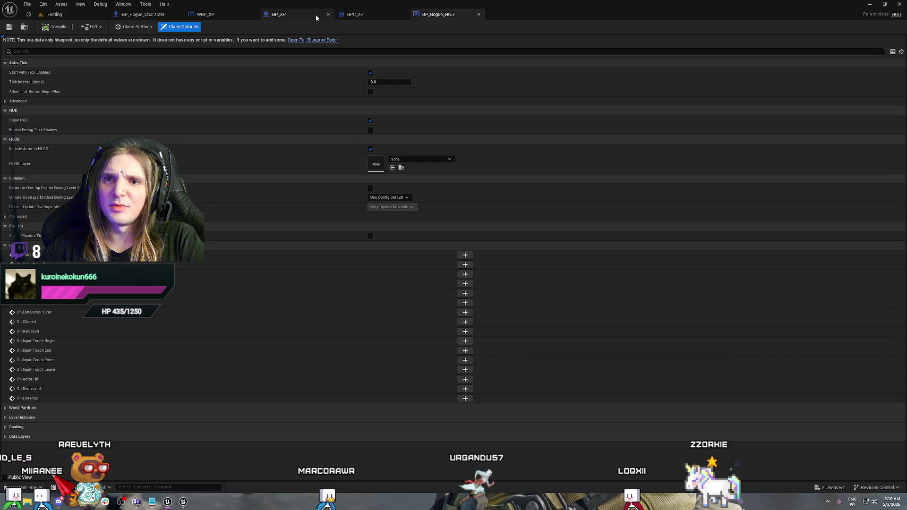
{"action": "left_click", "coordinate": [328, 14]}
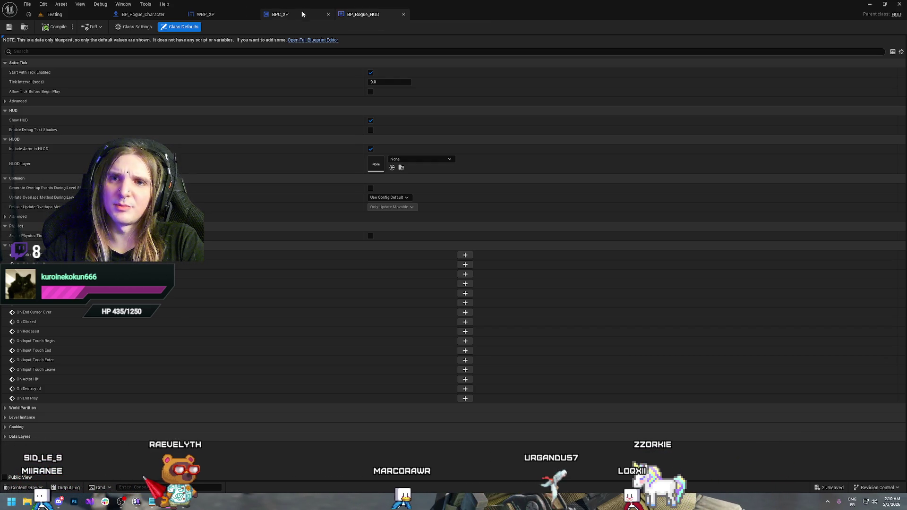
{"action": "left_click_drag", "start_coordinate": [365, 16], "coordinate": [232, 13]}
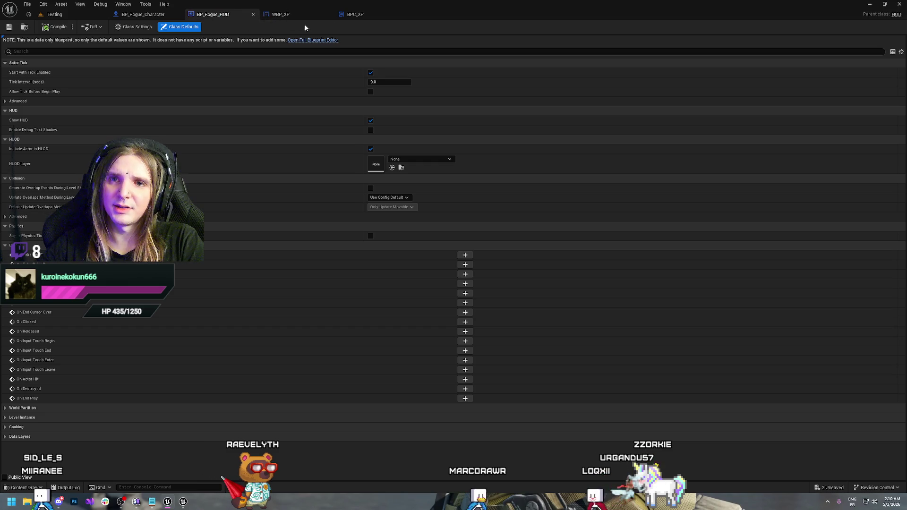
{"action": "left_click_drag", "start_coordinate": [355, 14], "coordinate": [213, 14]}
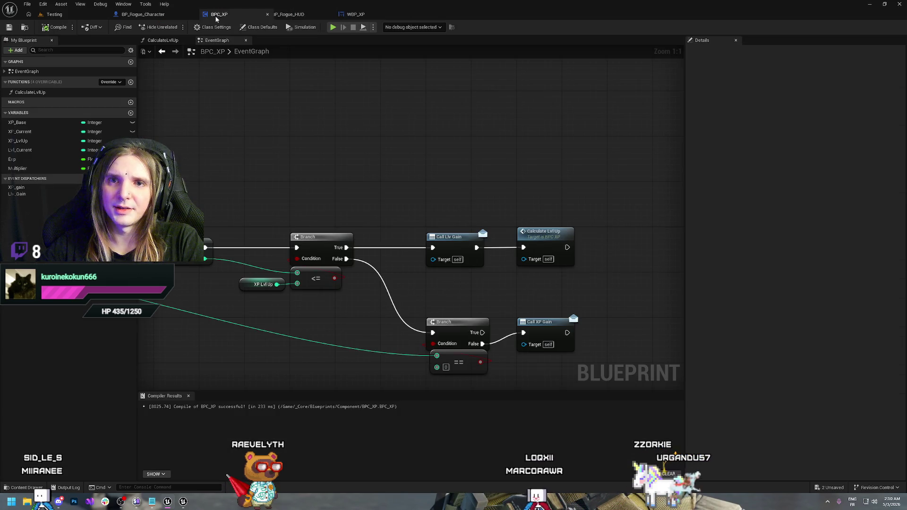
{"action": "left_click", "coordinate": [276, 15]}
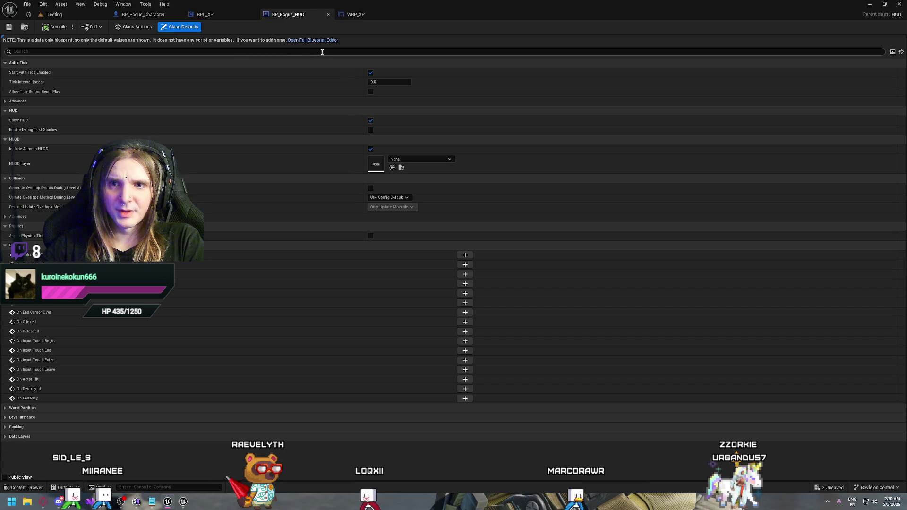
{"action": "left_click", "coordinate": [310, 40]}
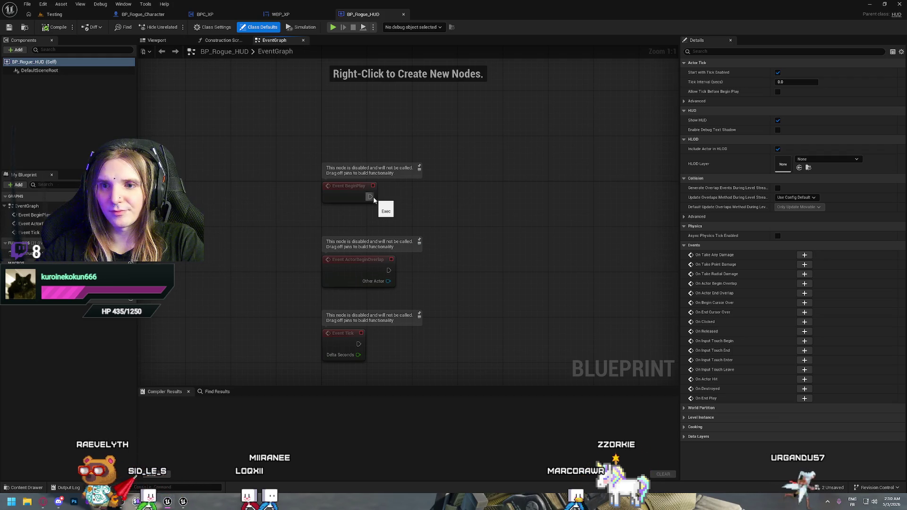
Delete BP_Rogue_HUD's ActorBeginOverlap and Tick events and add a new function.
{"action": "left_click_drag", "start_coordinate": [432, 239], "coordinate": [311, 369]}
{"action": "key", "text": "Delete"}
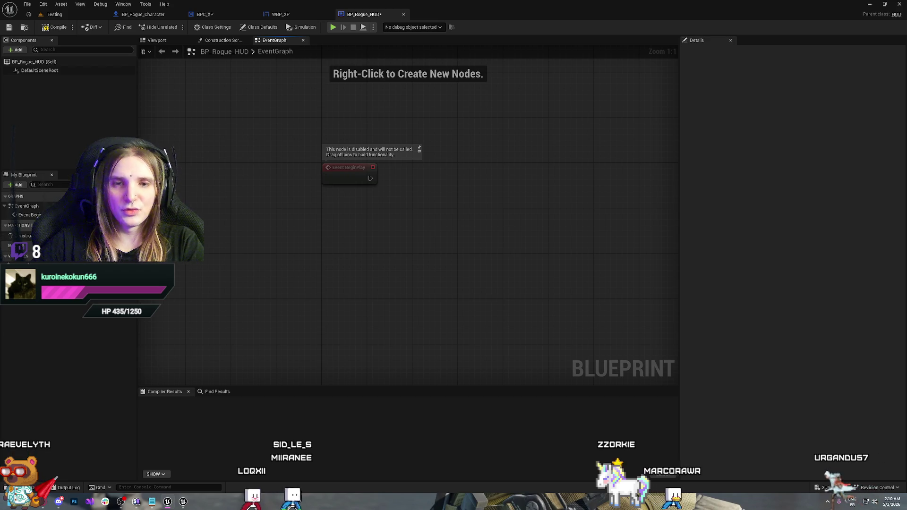
{"action": "left_click", "coordinate": [131, 225]}
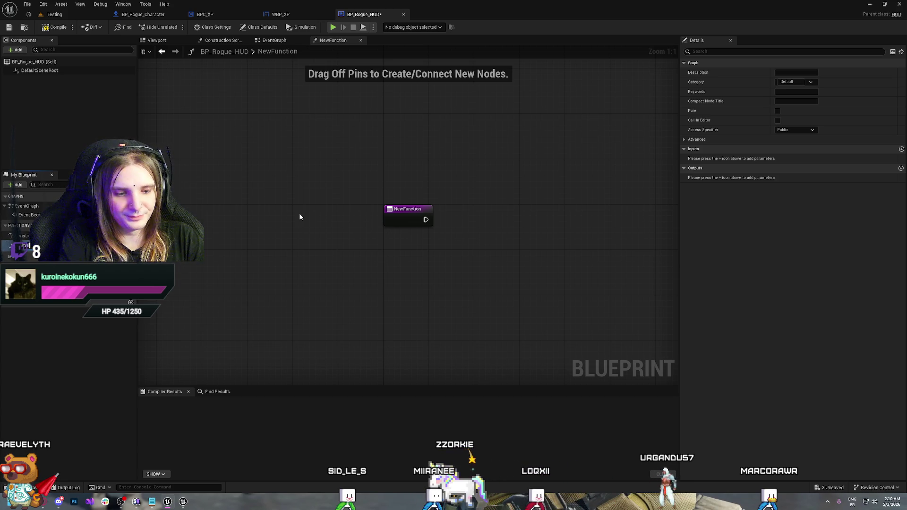
Name the function InitWidgets and add a Create Widget node after its entry.
{"action": "key", "text": "Return"}
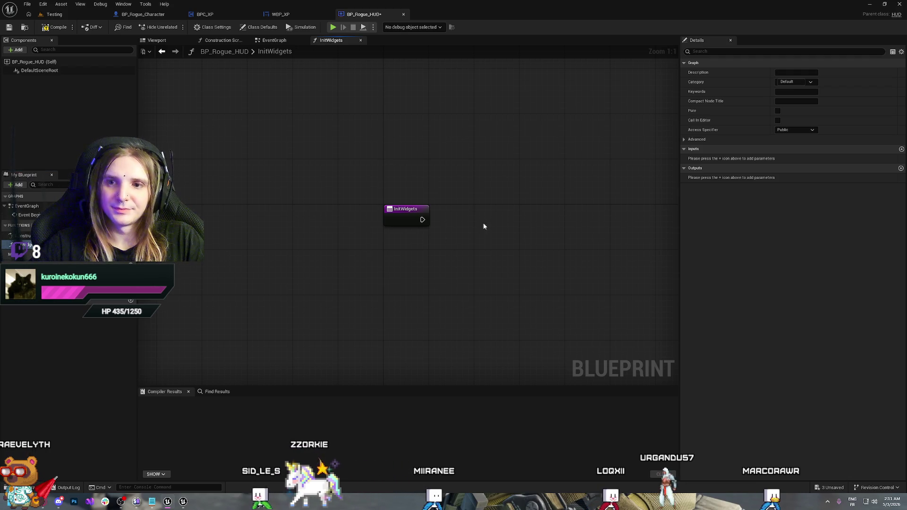
{"action": "left_click_drag", "start_coordinate": [422, 220], "coordinate": [484, 218]}
{"action": "type", "text": "c"}
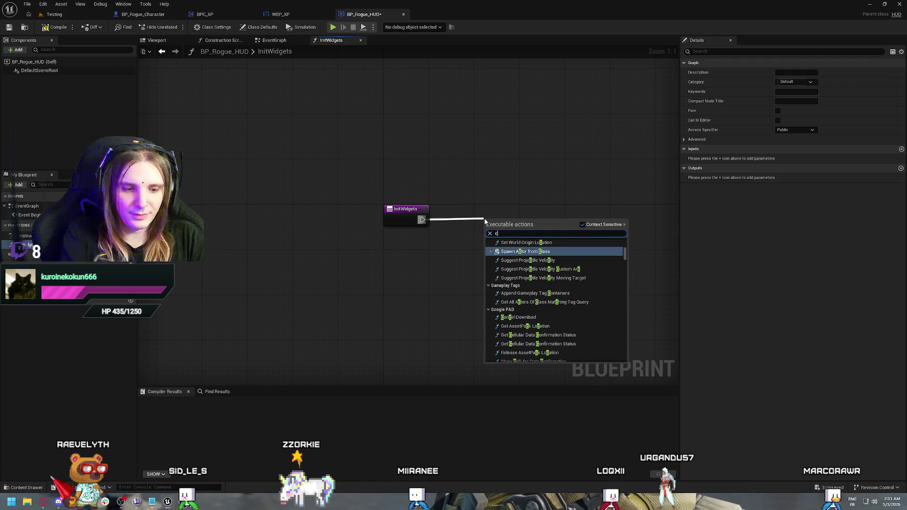
{"action": "type", "text": "reat"}
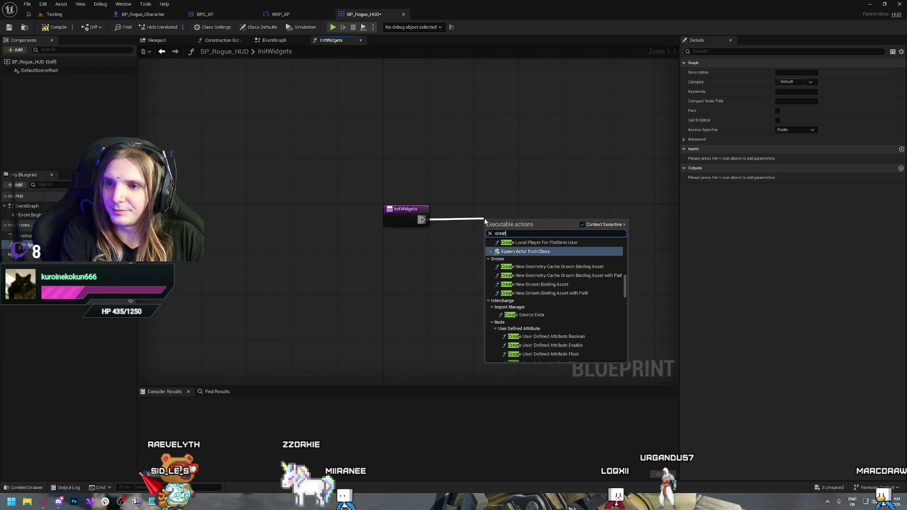
{"action": "type", "text": "e widget"}
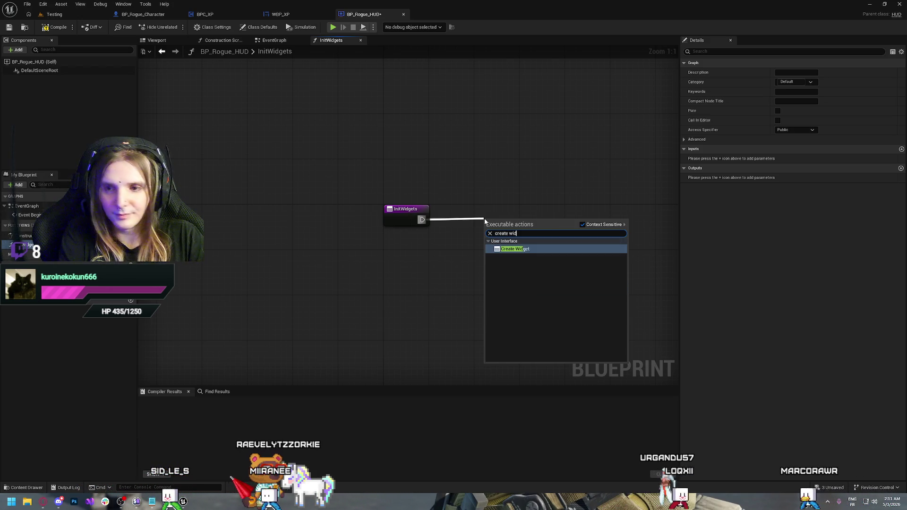
{"action": "key", "text": "Return"}
{"action": "left_click_drag", "start_coordinate": [499, 218], "coordinate": [494, 206]}
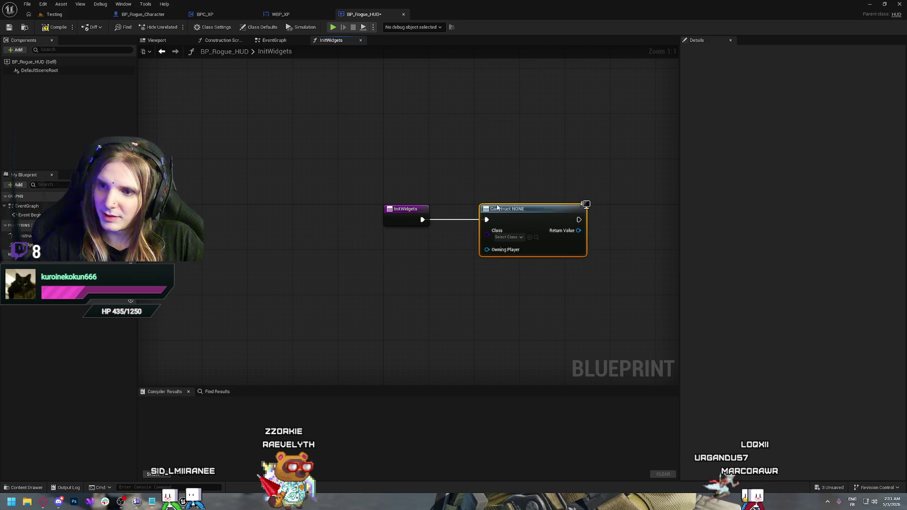
Set Create Widget's class to WBP_XP and promote its Return Value to variable Ref_WBP_XP.
{"action": "left_click", "coordinate": [511, 237]}
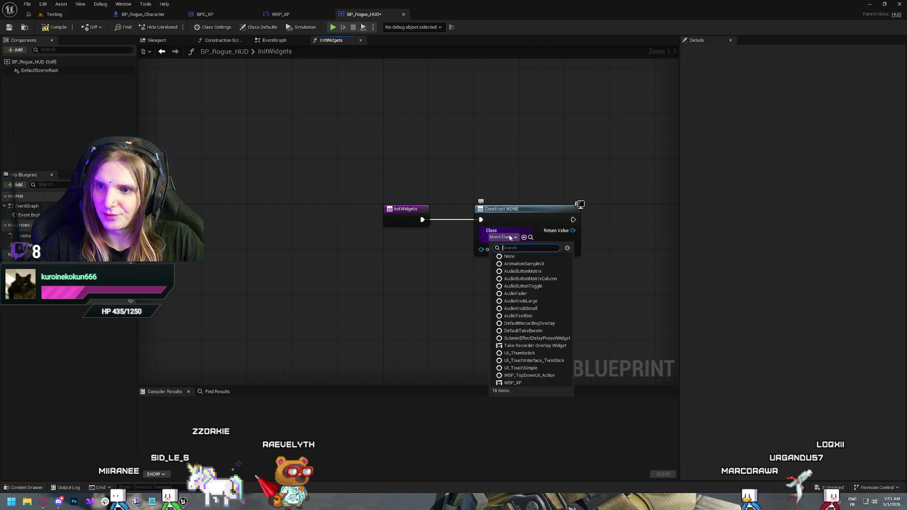
{"action": "left_click", "coordinate": [543, 381]}
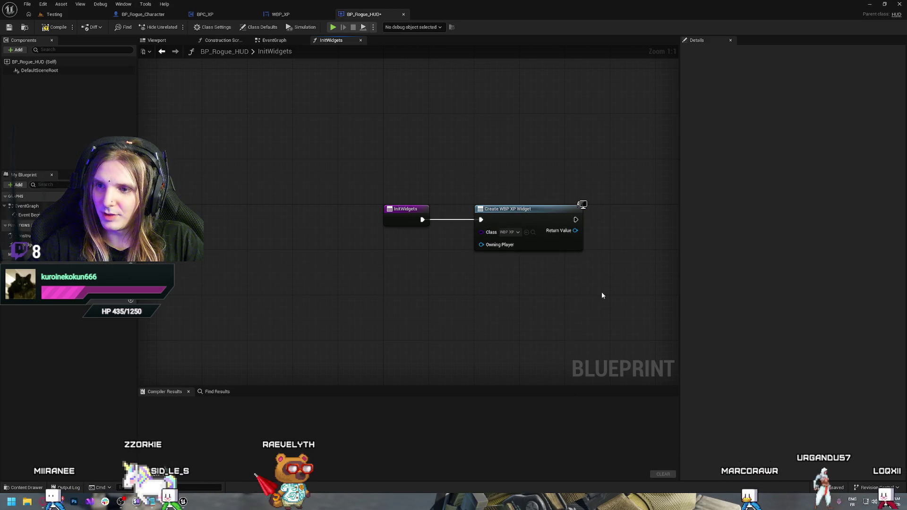
{"action": "mouse_move", "coordinate": [602, 292]}
{"action": "left_mouse_down"}
{"action": "mouse_move", "coordinate": [457, 327]}
{"action": "mouse_move", "coordinate": [480, 290]}
{"action": "mouse_move", "coordinate": [443, 275]}
{"action": "left_mouse_up"}
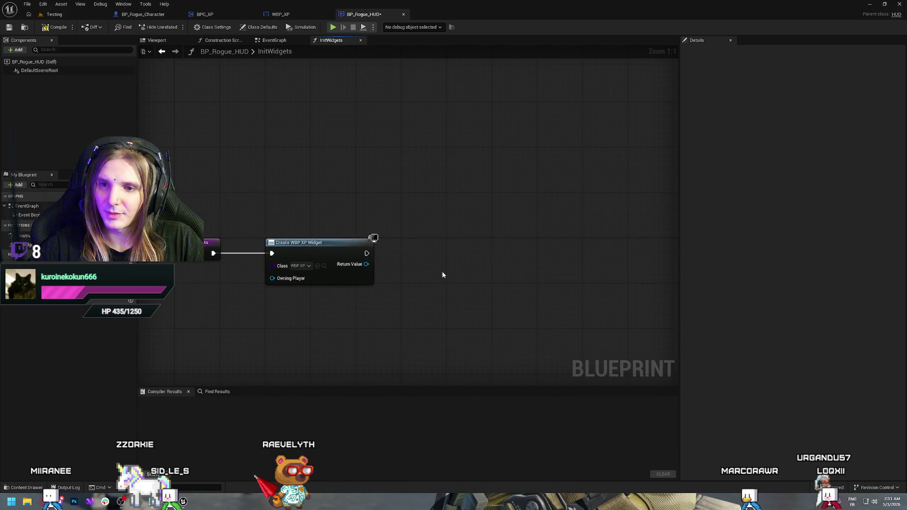
{"action": "right_click", "coordinate": [366, 264]}
{"action": "left_click", "coordinate": [396, 287]}
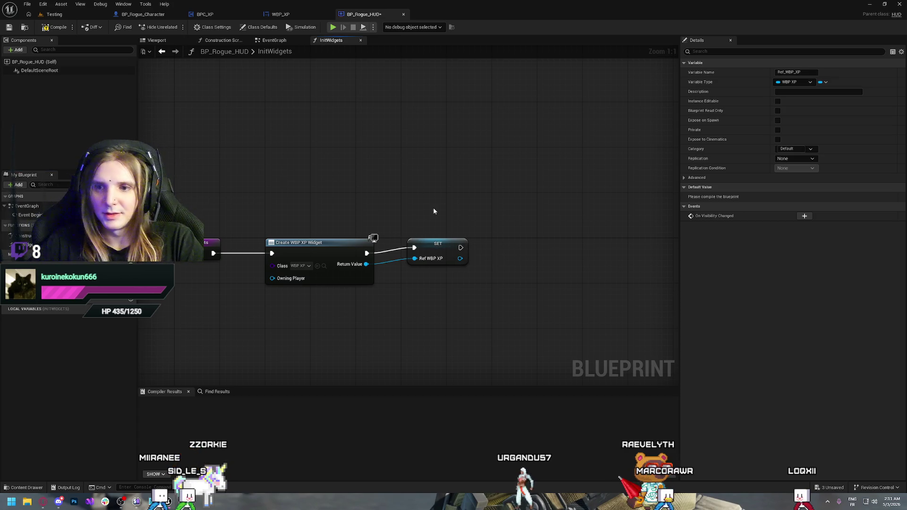
Add the Ref_WBP_XP widget to the viewport with Add to Viewport, then switch to BP_Rogue_Character.
{"action": "left_click_drag", "start_coordinate": [441, 217], "coordinate": [399, 215]}
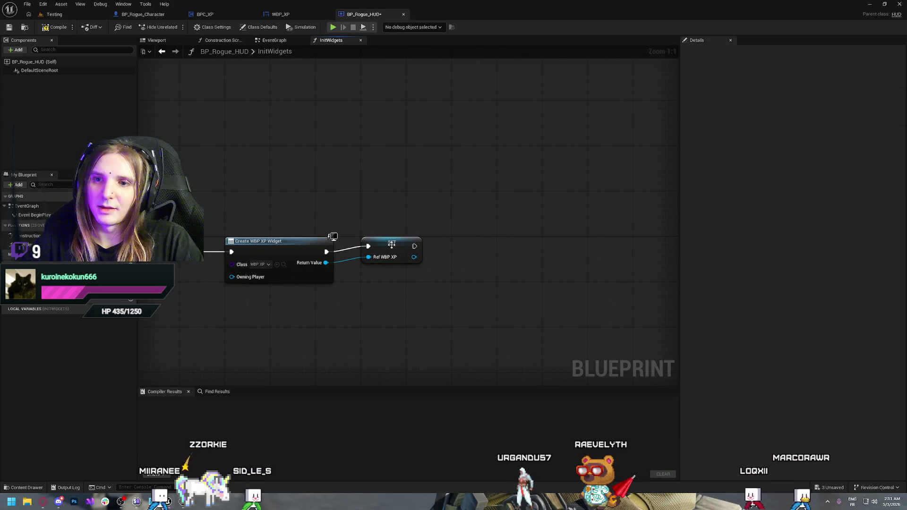
{"action": "left_click_drag", "start_coordinate": [390, 248], "coordinate": [391, 255]}
{"action": "left_click", "coordinate": [381, 216]}
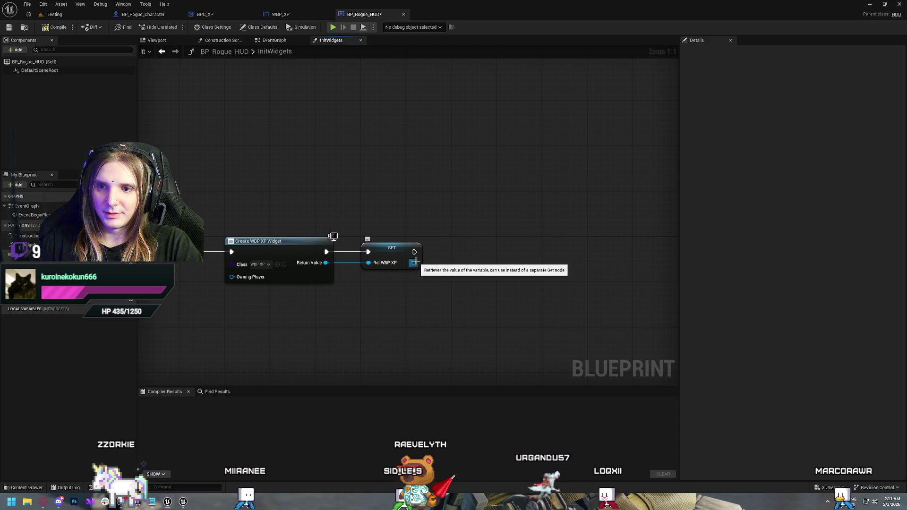
{"action": "left_click_drag", "start_coordinate": [414, 262], "coordinate": [455, 263]}
{"action": "type", "text": "ad"}
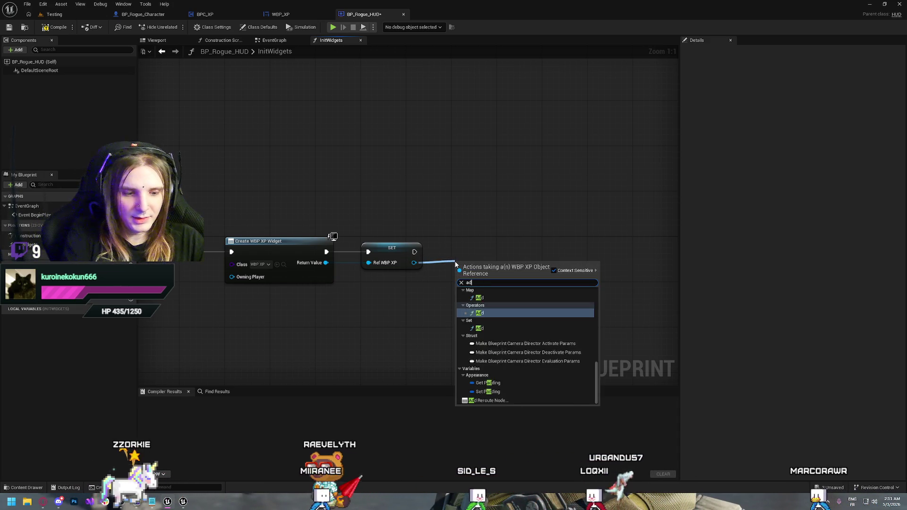
{"action": "type", "text": "d to"}
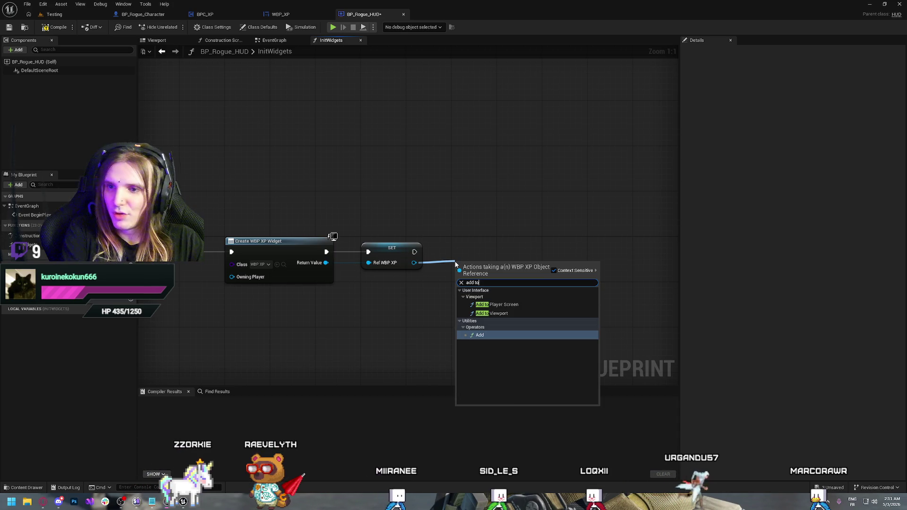
{"action": "key", "text": "Up"}
{"action": "key", "text": "Up"}
{"action": "key", "text": "Down"}
{"action": "key", "text": "Return"}
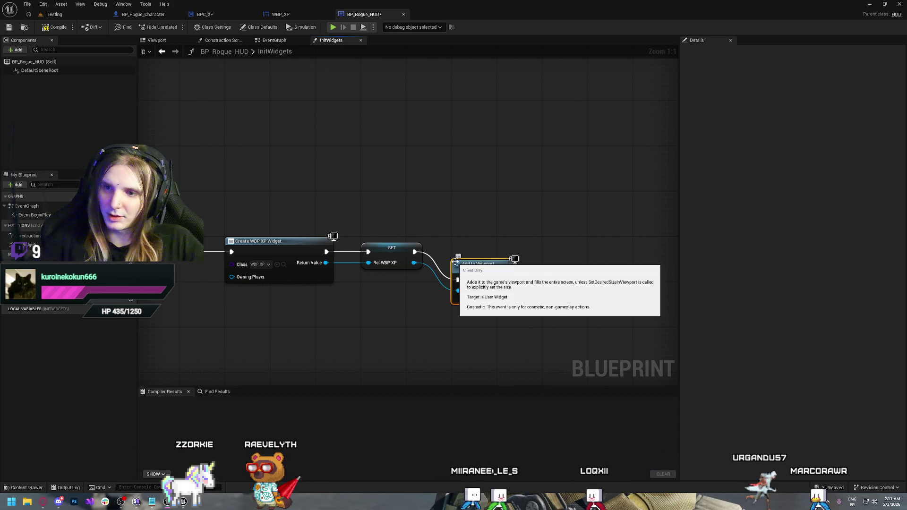
{"action": "left_click_drag", "start_coordinate": [474, 264], "coordinate": [473, 242]}
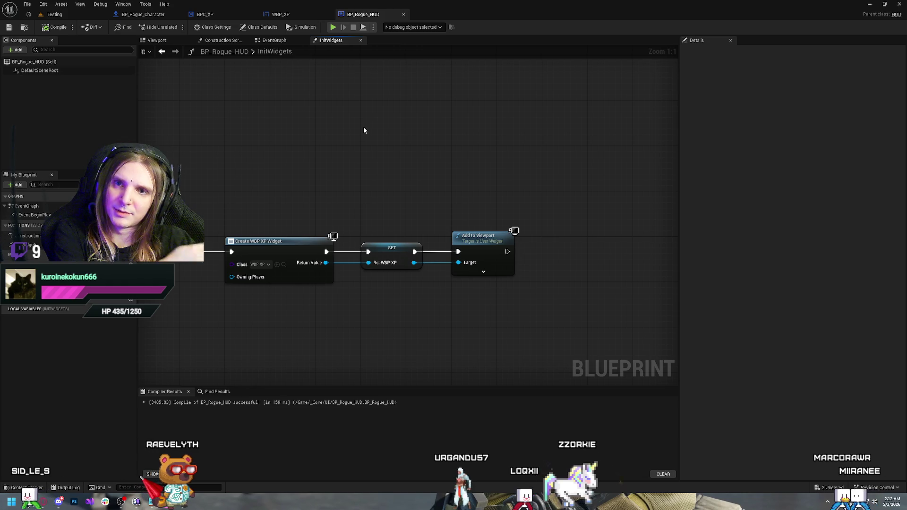
{"action": "left_click", "coordinate": [143, 14]}
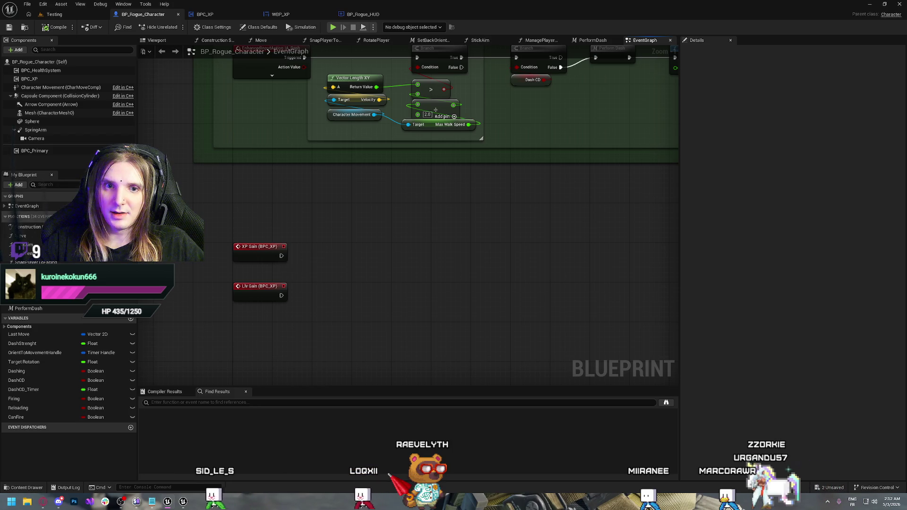
Add NewFunction to BP_Rogue_Character's Functions list in My Blueprint.
{"action": "left_click", "coordinate": [130, 217]}
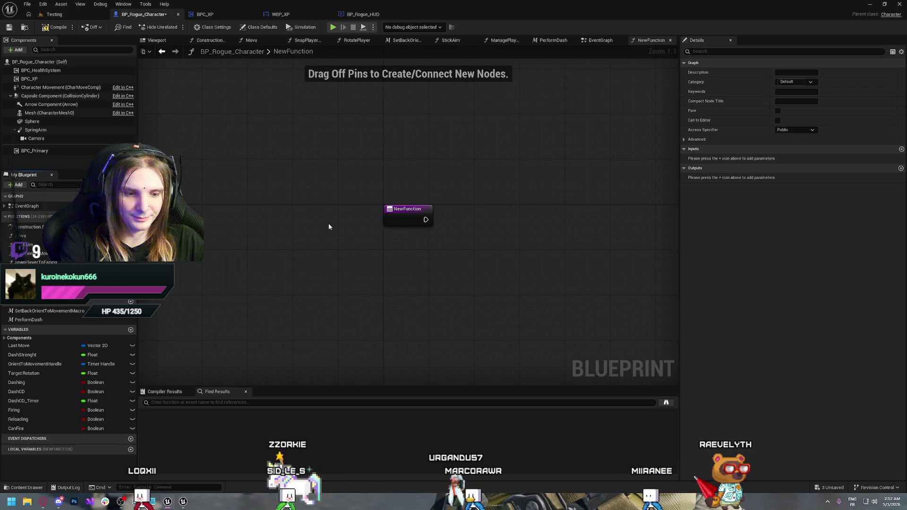
Name the function CheckForHUD and add a Cast To BP_Rogue_HUD node after its entry.
{"action": "key", "text": "Return"}
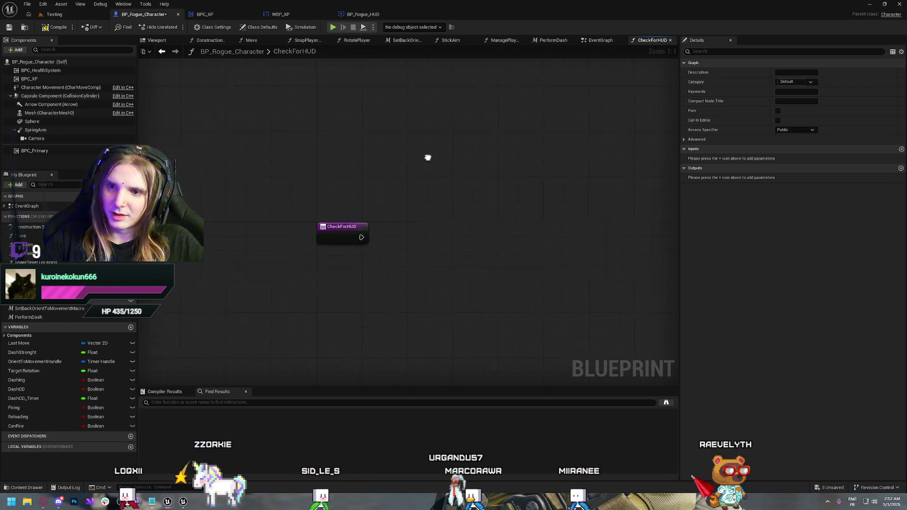
{"action": "left_click_drag", "start_coordinate": [428, 157], "coordinate": [394, 180]}
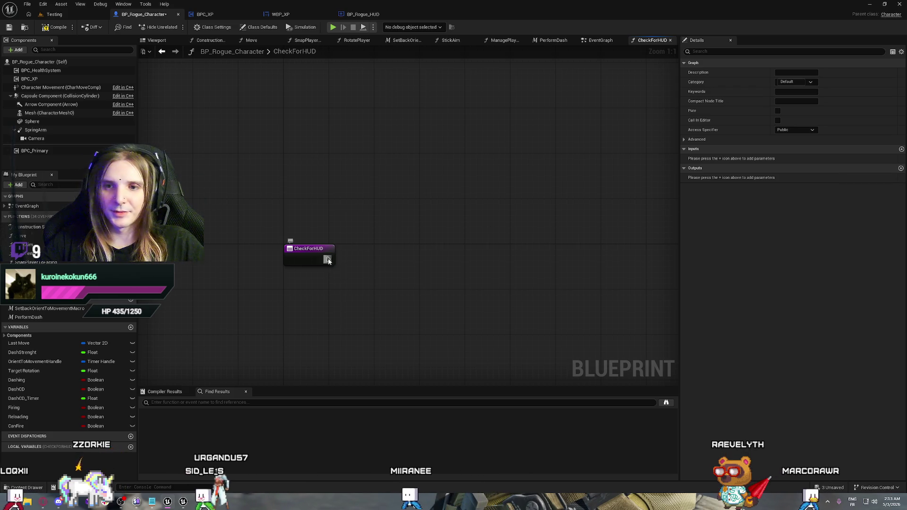
{"action": "left_click_drag", "start_coordinate": [327, 260], "coordinate": [412, 259]}
{"action": "type", "text": "cast"}
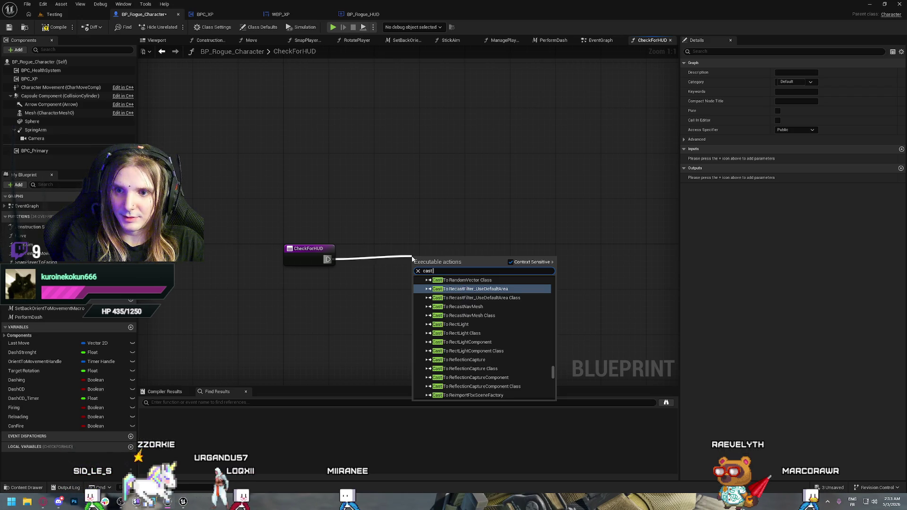
{"action": "type", "text": " BP_"}
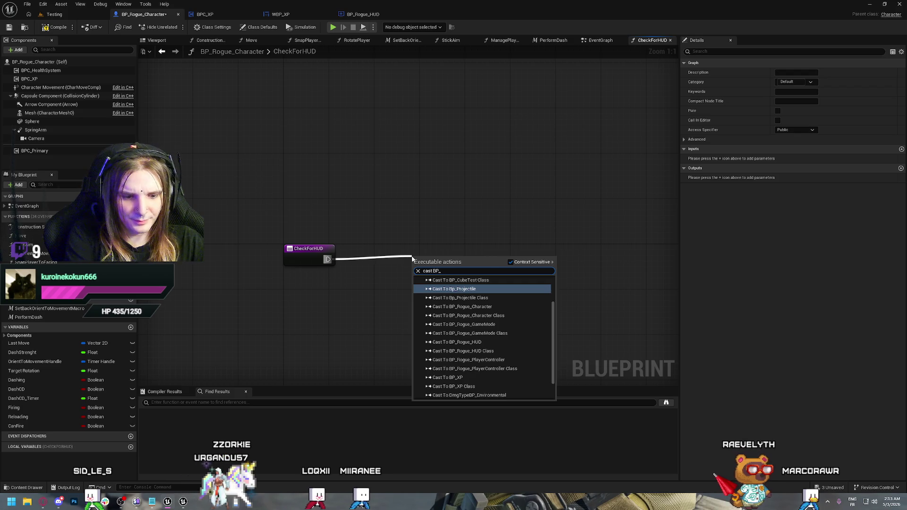
{"action": "type", "text": "HUD"}
{"action": "key", "text": "BackSpace"}
{"action": "key", "text": "BackSpace"}
{"action": "key", "text": "BackSpace"}
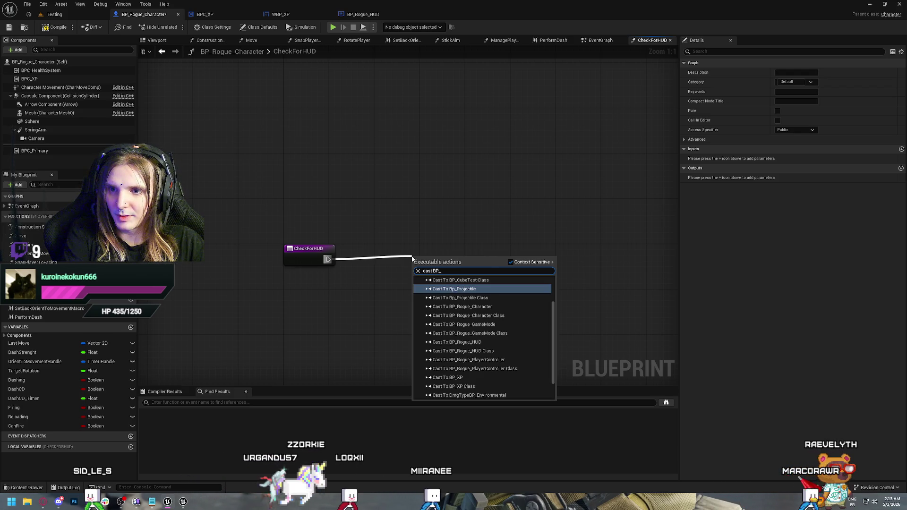
{"action": "type", "text": "ROGU"}
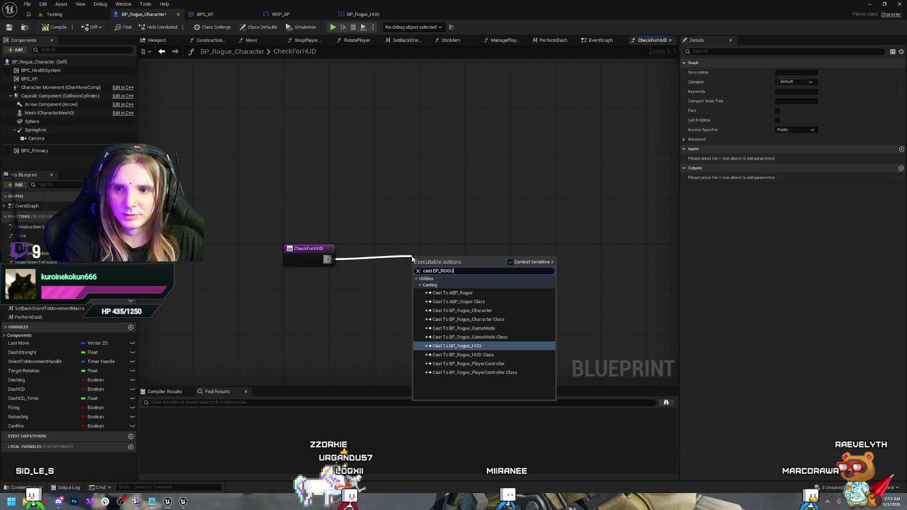
{"action": "key", "text": "Return"}
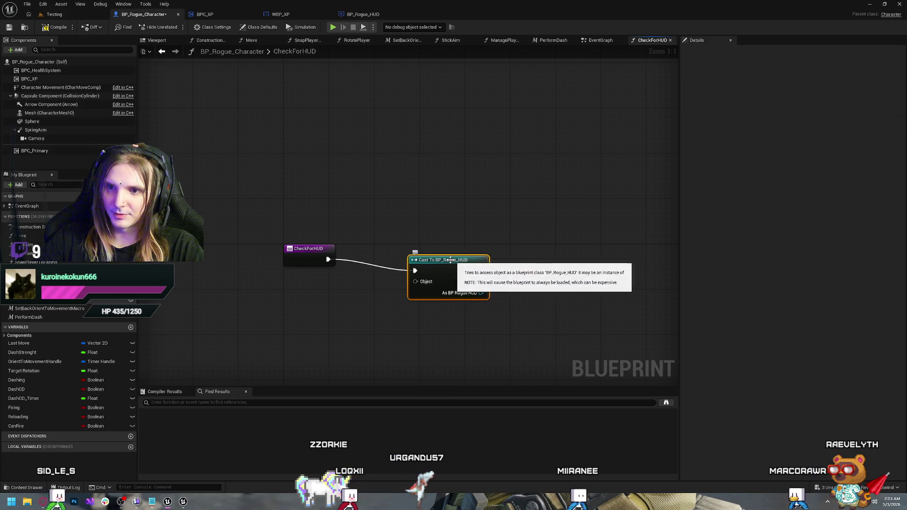
Promote the cast's As BP Rogue HUD output to a Ref_HUD variable and tidy the nodes.
{"action": "left_click_drag", "start_coordinate": [414, 253], "coordinate": [459, 254]}
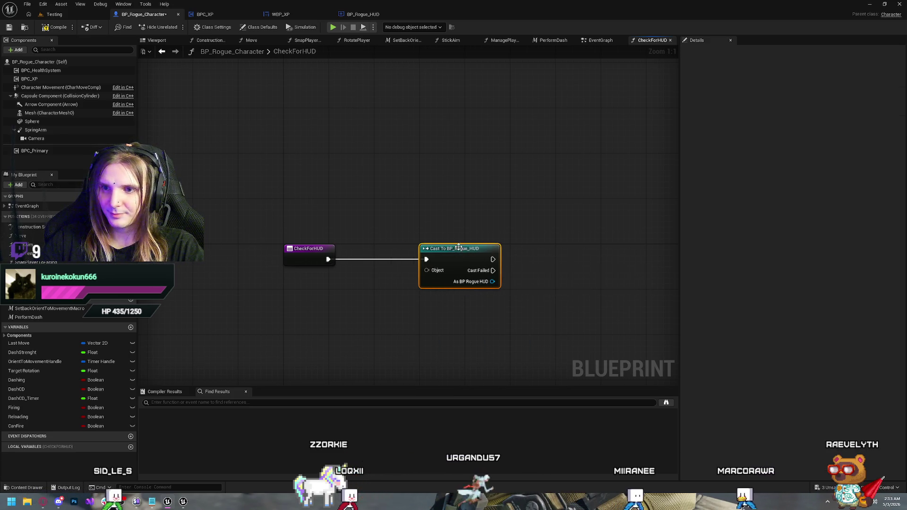
{"action": "right_click", "coordinate": [491, 281]}
{"action": "left_click", "coordinate": [522, 303]}
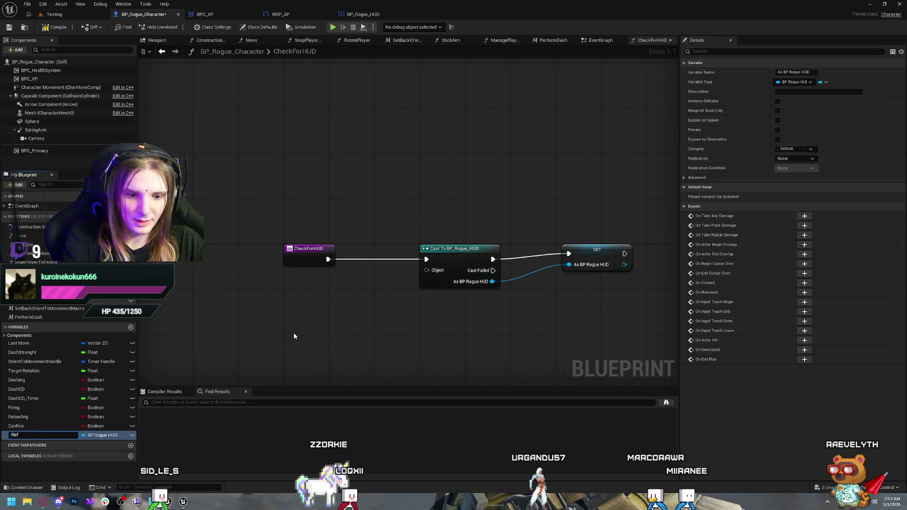
{"action": "type", "text": "Ref_HUD"}
{"action": "key", "text": "Return"}
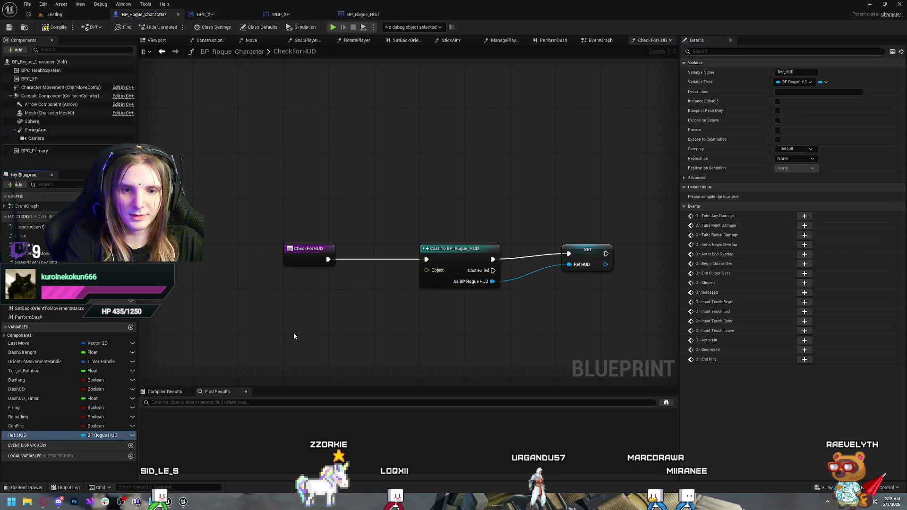
{"action": "left_click_drag", "start_coordinate": [586, 255], "coordinate": [585, 261]}
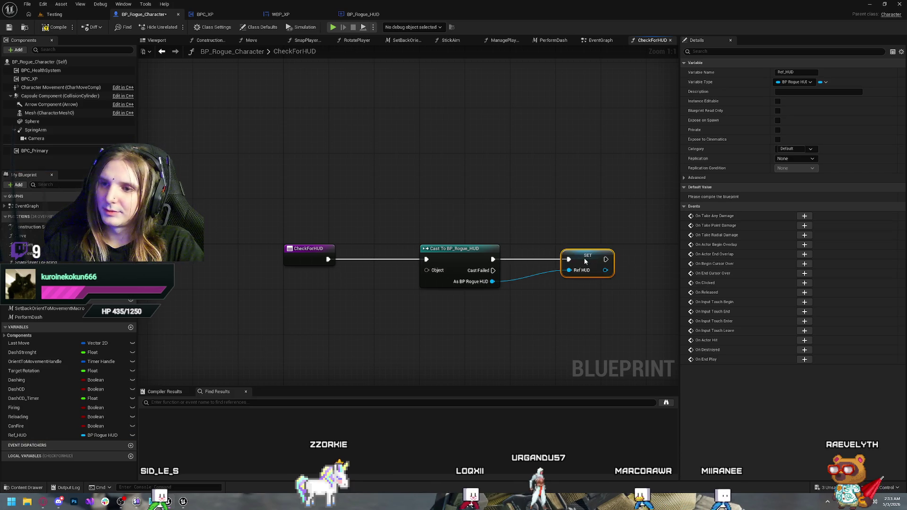
{"action": "left_click", "coordinate": [524, 220]}
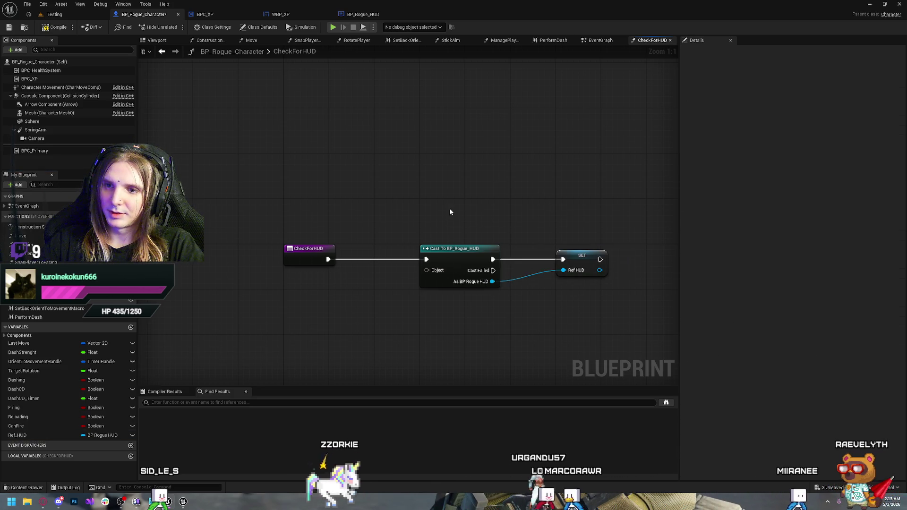
{"action": "left_click_drag", "start_coordinate": [450, 208], "coordinate": [593, 298]}
{"action": "left_click_drag", "start_coordinate": [468, 252], "coordinate": [468, 297]}
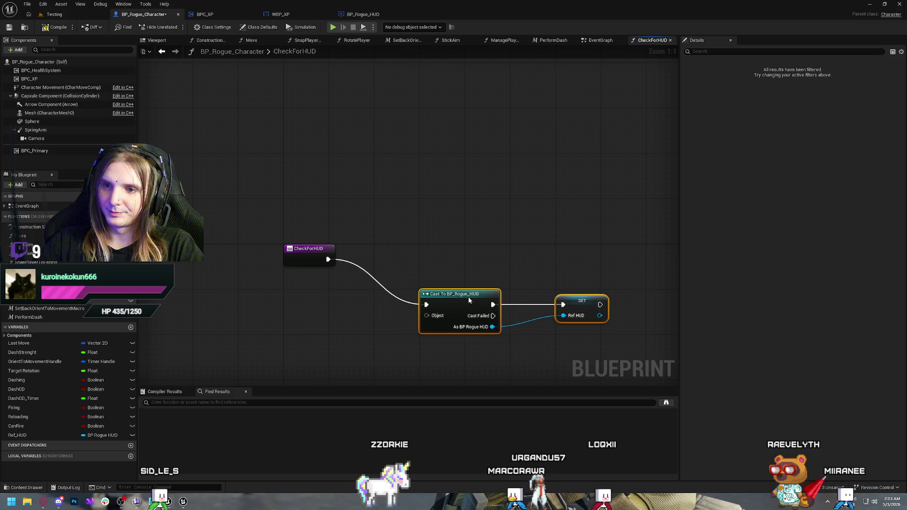
{"action": "left_click", "coordinate": [457, 270]}
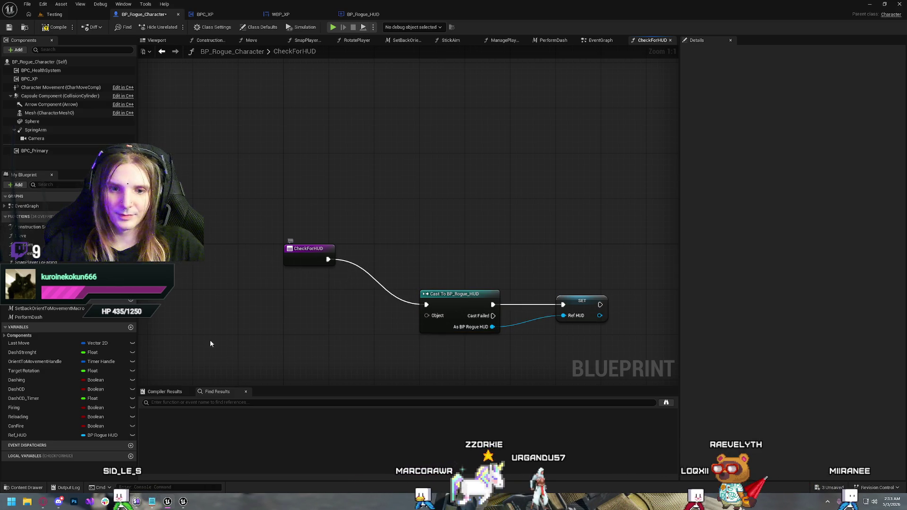
Turn a Ref_HUD getter into a validated get after CheckForHUD, routing Is Not Valid to the cast.
{"action": "left_click_drag", "start_coordinate": [19, 435], "coordinate": [384, 289]}
{"action": "right_click", "coordinate": [370, 262]}
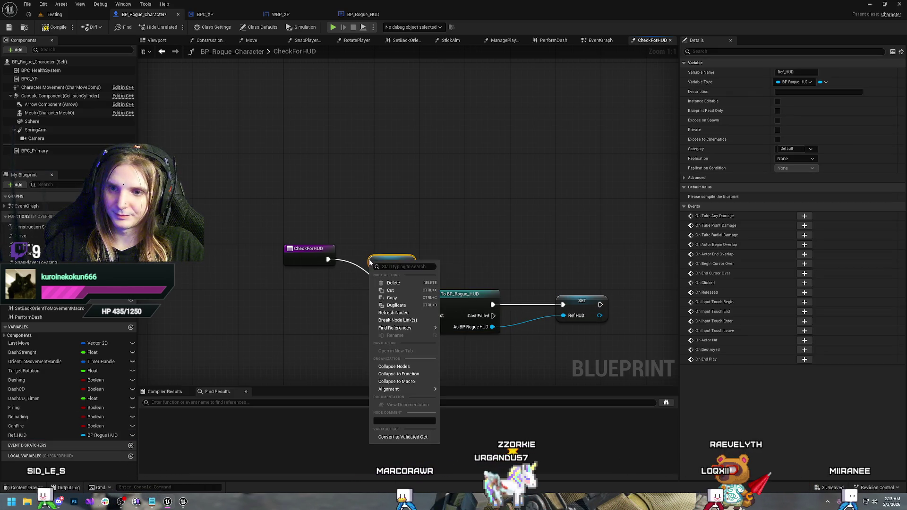
{"action": "left_click", "coordinate": [402, 437]}
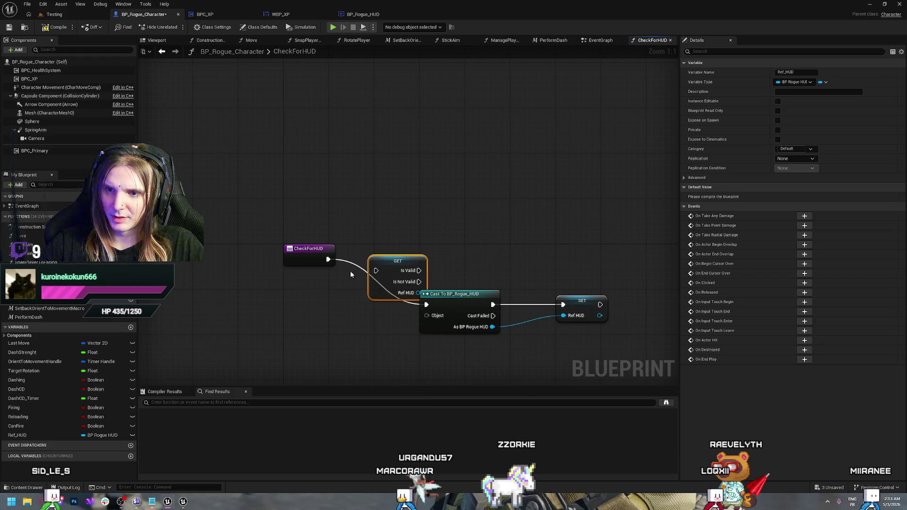
{"action": "left_click_drag", "start_coordinate": [385, 271], "coordinate": [389, 269]}
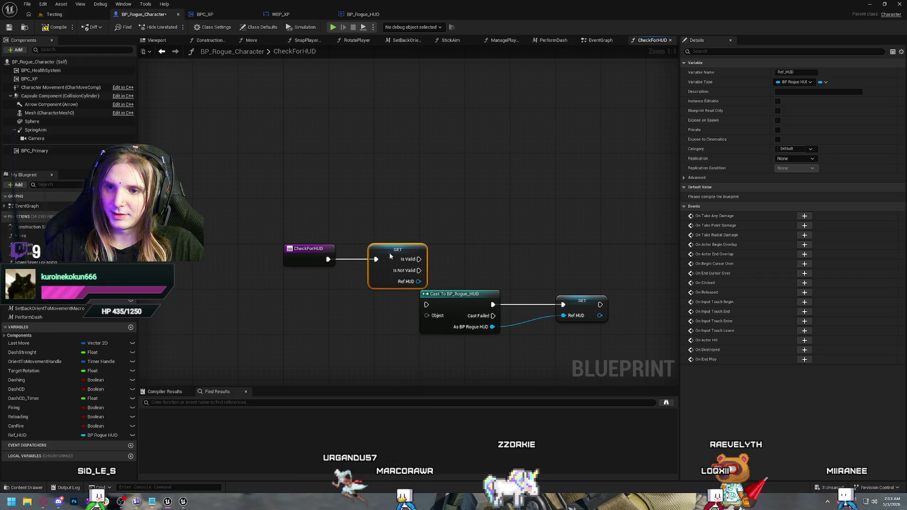
{"action": "left_click_drag", "start_coordinate": [548, 251], "coordinate": [407, 207]}
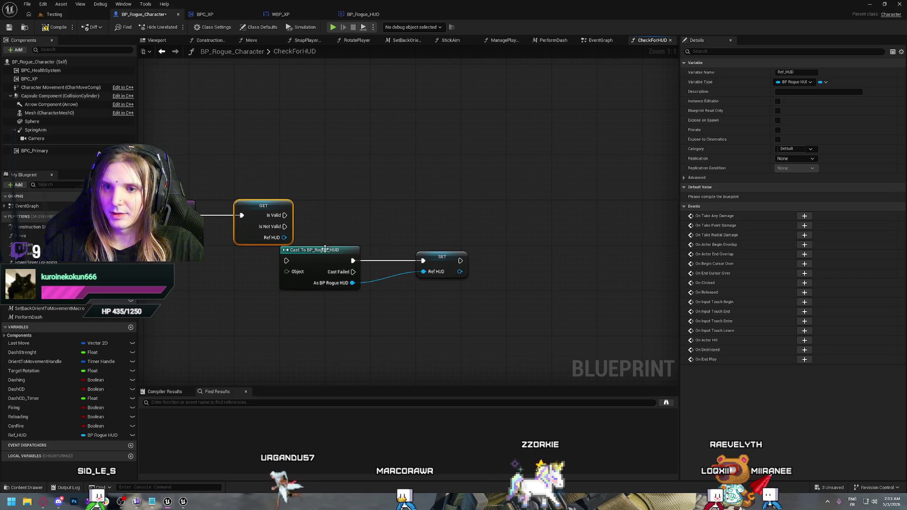
{"action": "mouse_move", "coordinate": [329, 257]}
{"action": "left_mouse_down"}
{"action": "mouse_move", "coordinate": [384, 257]}
{"action": "mouse_move", "coordinate": [374, 257]}
{"action": "left_mouse_up"}
{"action": "left_click", "coordinate": [258, 376]}
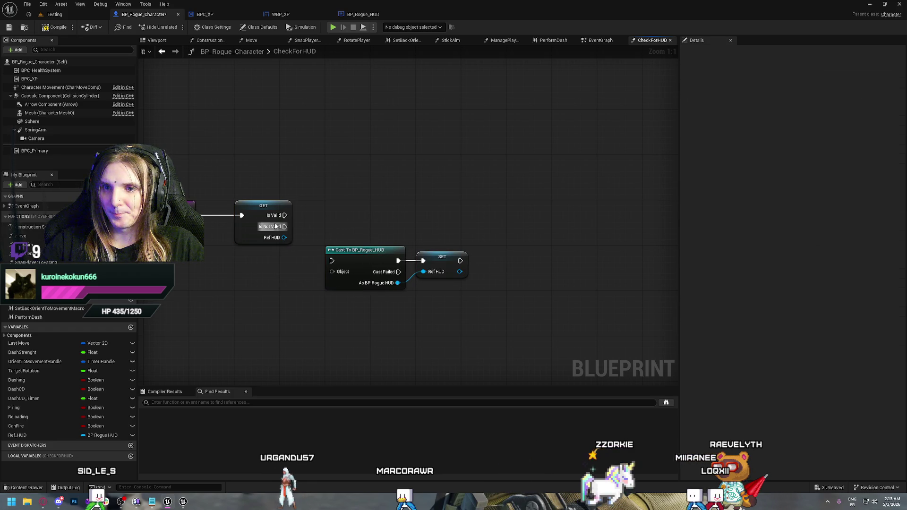
{"action": "left_click_drag", "start_coordinate": [285, 226], "coordinate": [331, 261]}
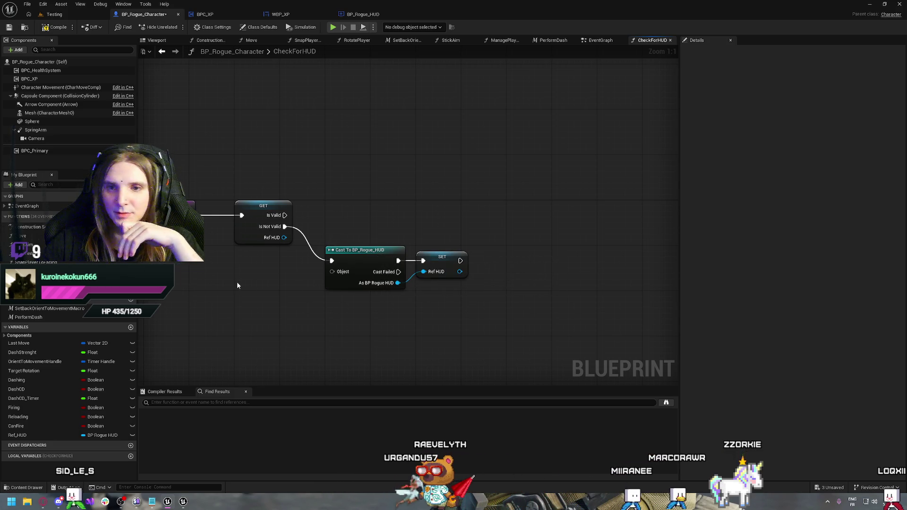
{"action": "right_click", "coordinate": [250, 277]}
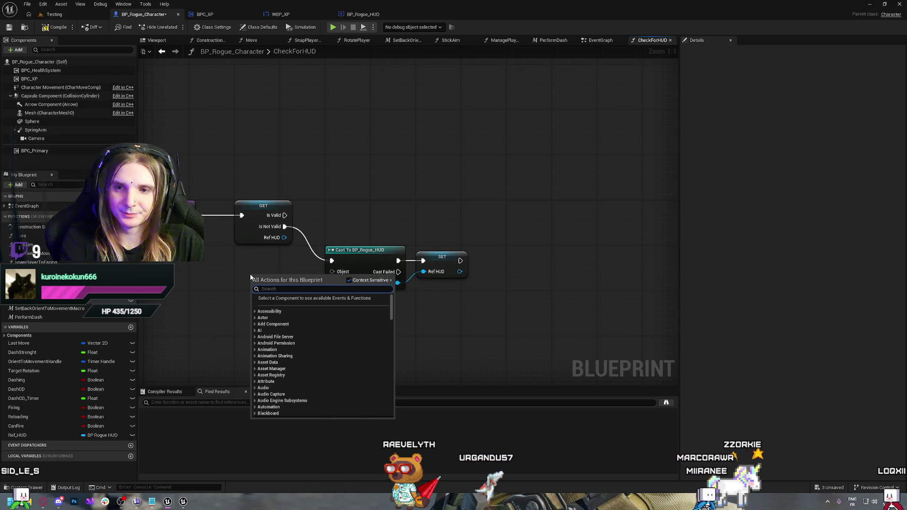
{"action": "type", "text": "get"}
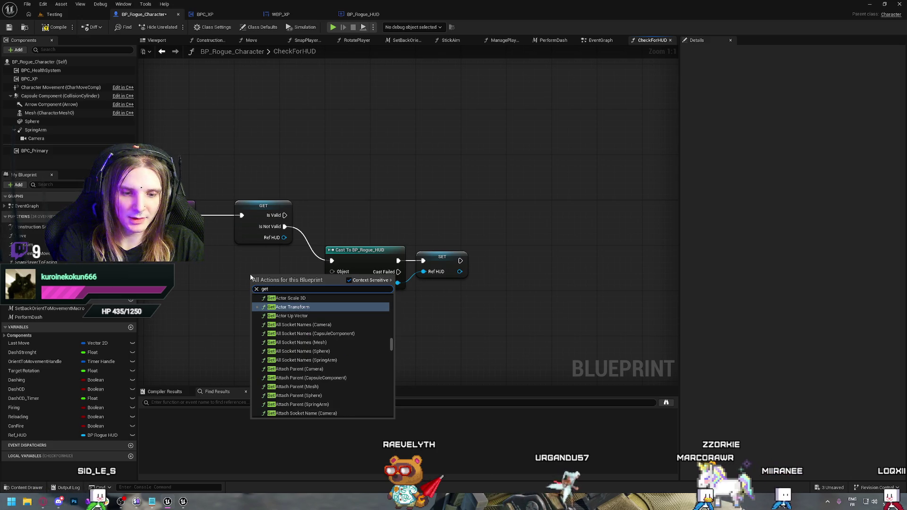
{"action": "type", "text": " hud"}
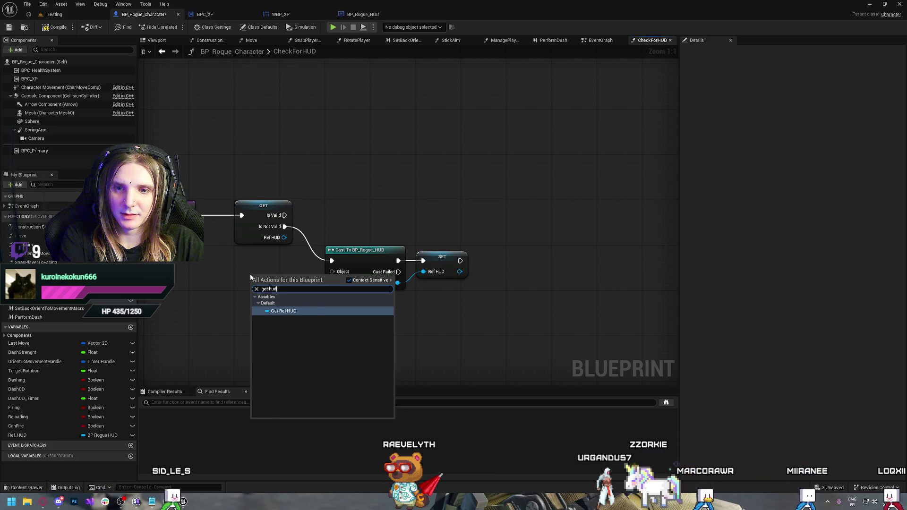
{"action": "key", "text": "BackSpace"}
{"action": "key", "text": "BackSpace"}
{"action": "key", "text": "BackSpace"}
{"action": "type", "text": "controller"}
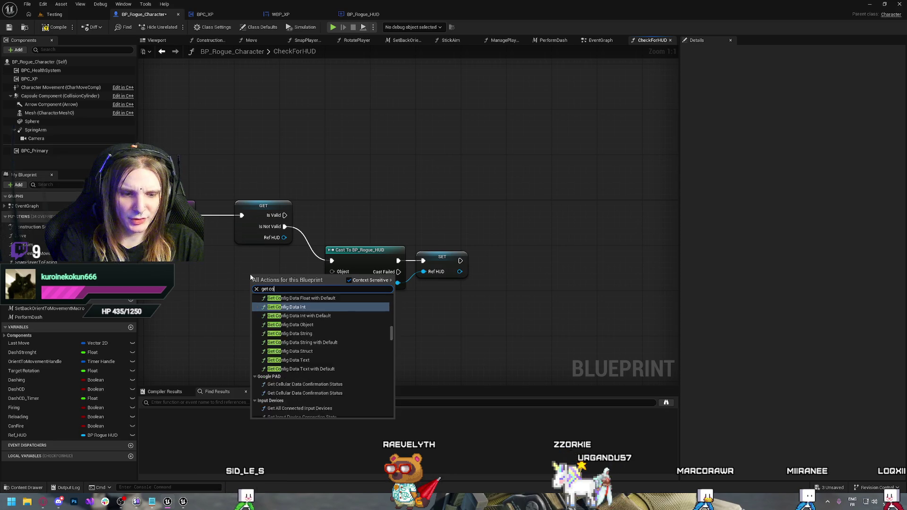
{"action": "key", "text": "Return"}
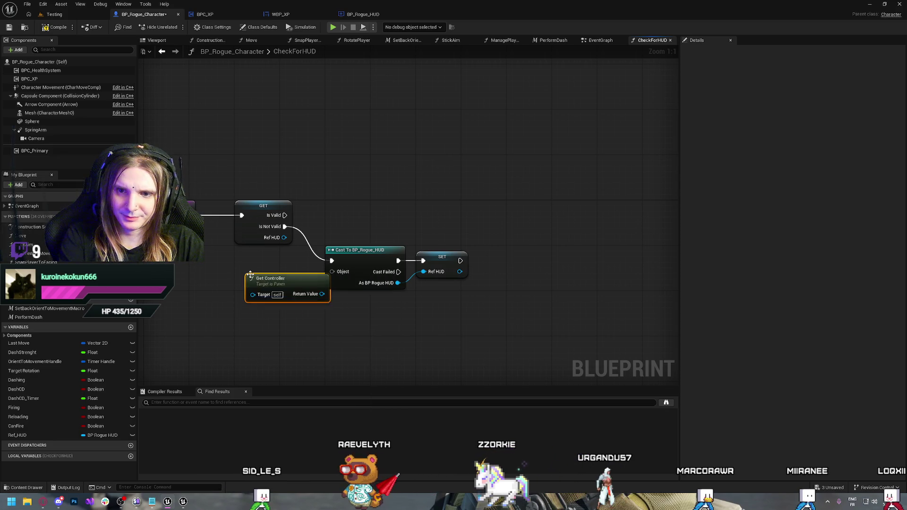
{"action": "mouse_move", "coordinate": [285, 277]}
{"action": "left_mouse_down"}
{"action": "mouse_move", "coordinate": [198, 267]}
{"action": "mouse_move", "coordinate": [235, 302]}
{"action": "left_mouse_up"}
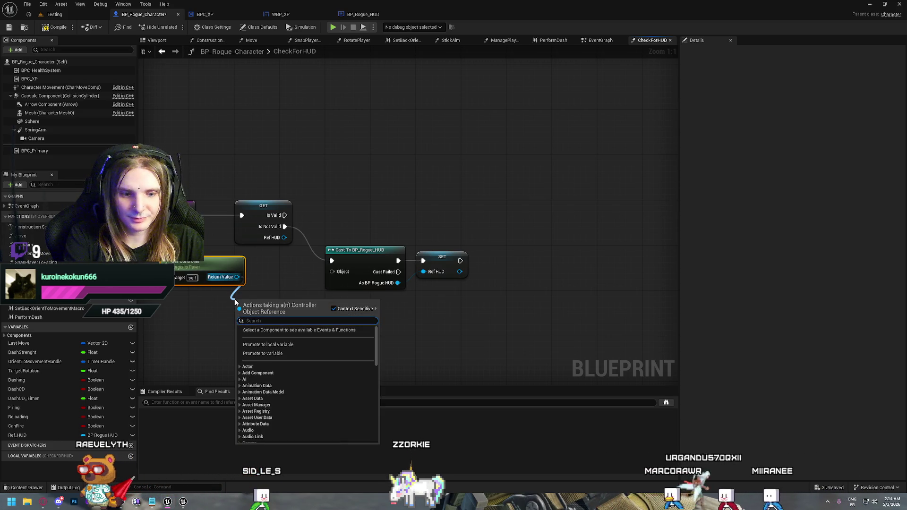
{"action": "type", "text": "get hu"}
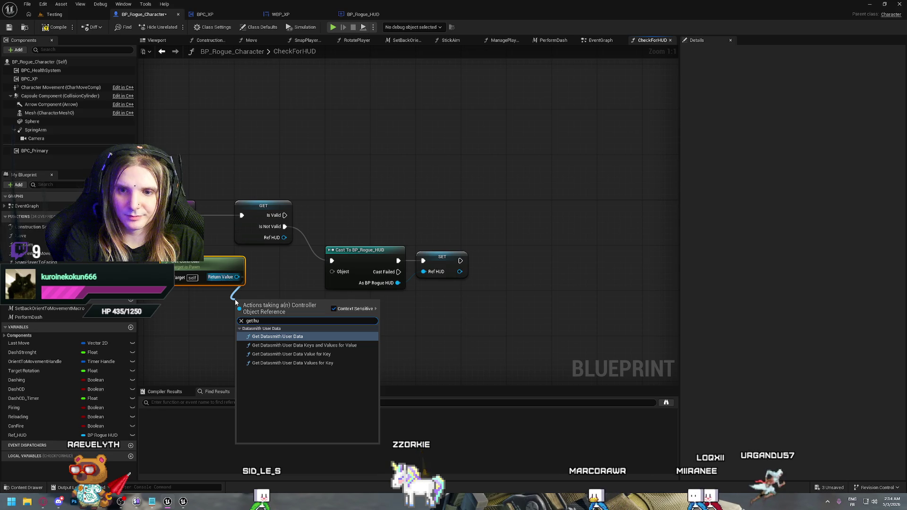
{"action": "type", "text": "d"}
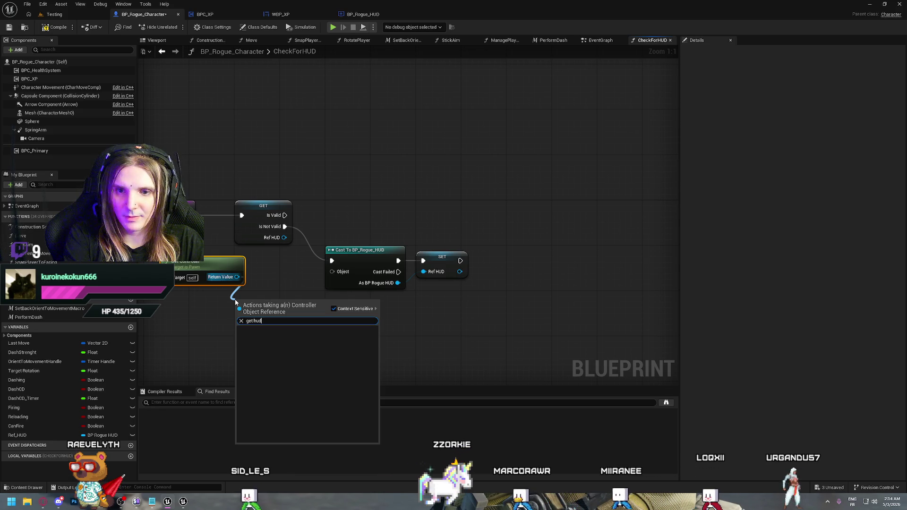
{"action": "key", "text": "BackSpace"}
{"action": "key", "text": "BackSpace"}
{"action": "key", "text": "BackSpace"}
{"action": "key", "text": "BackSpace"}
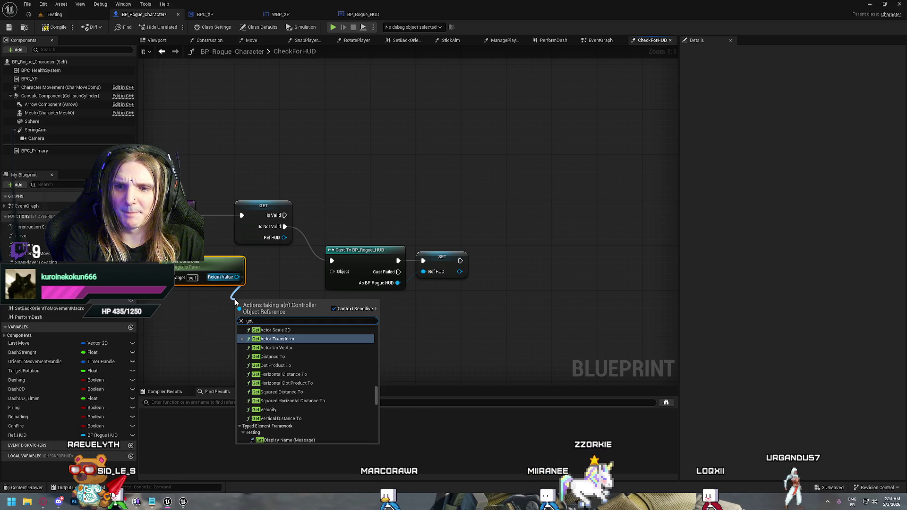
{"action": "key", "text": "BackSpace"}
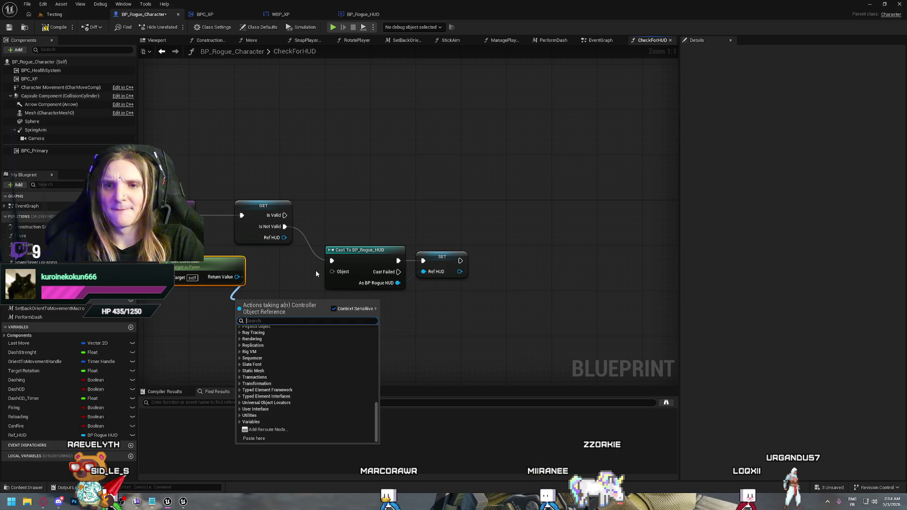
{"action": "left_click", "coordinate": [259, 291]}
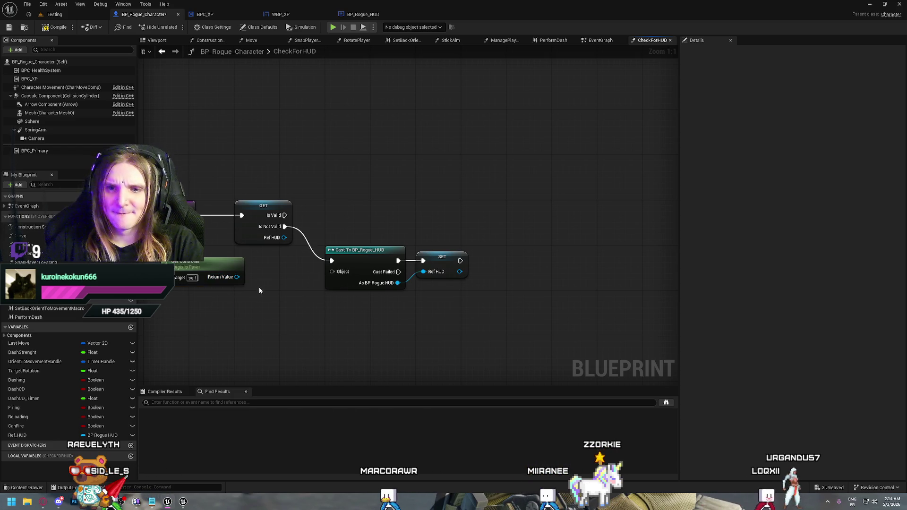
{"action": "left_click", "coordinate": [187, 502]}
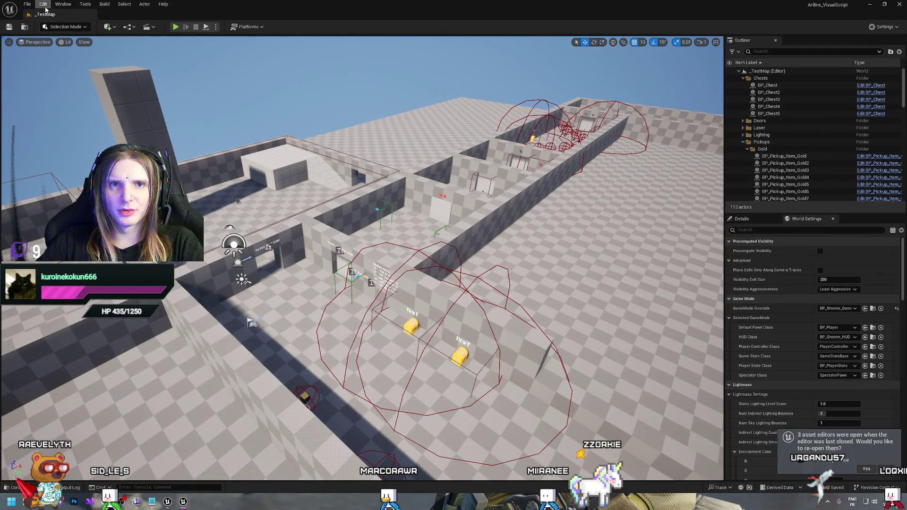
Browse the Content Drawer to _Core/Character and open BP_Player.
{"action": "key", "text": "ctrl+space"}
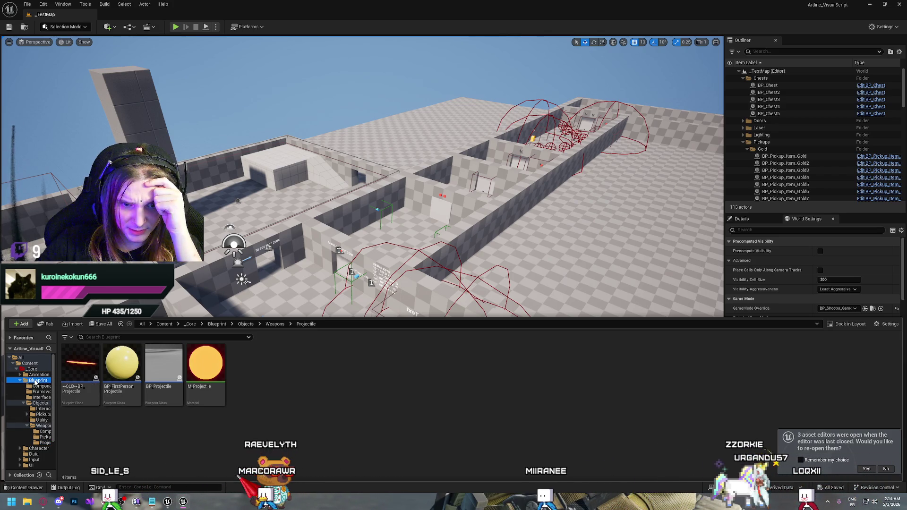
{"action": "left_click", "coordinate": [38, 380]}
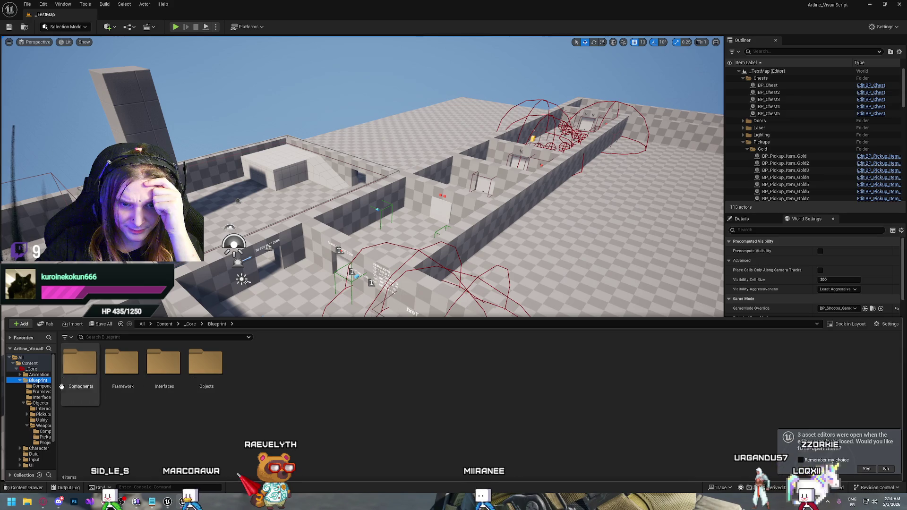
{"action": "left_click", "coordinate": [31, 465]}
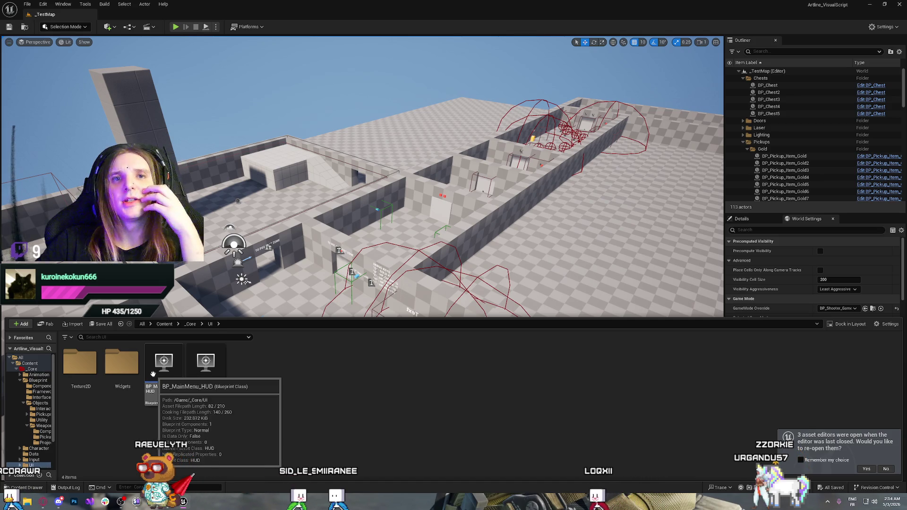
{"action": "key", "text": "alt+Left"}
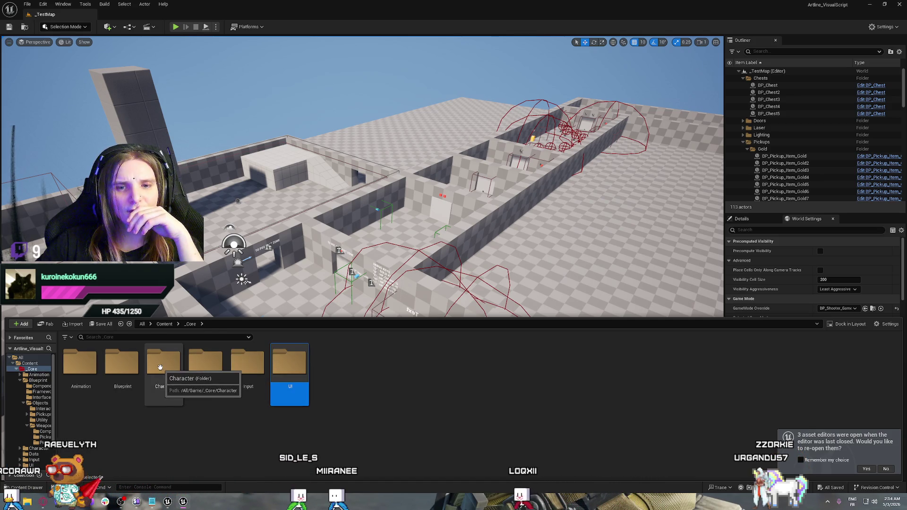
{"action": "double_click", "coordinate": [173, 371]}
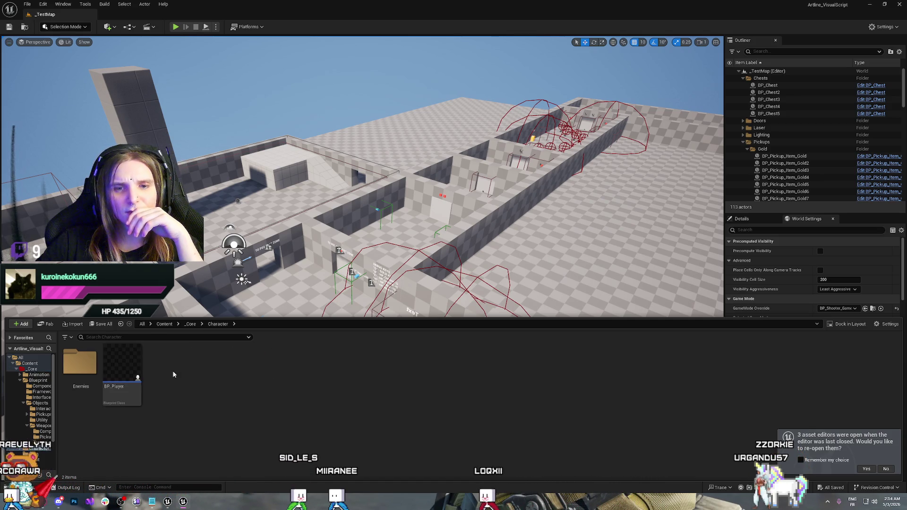
{"action": "double_click", "coordinate": [118, 365]}
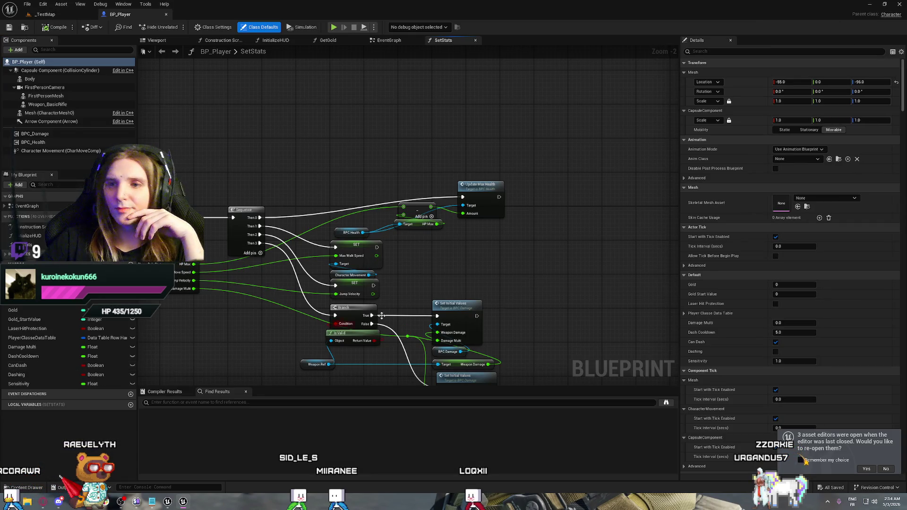
Switch to BP_Player's EventGraph and pan over to its HUD loading check.
{"action": "left_click_drag", "start_coordinate": [263, 163], "coordinate": [471, 168]}
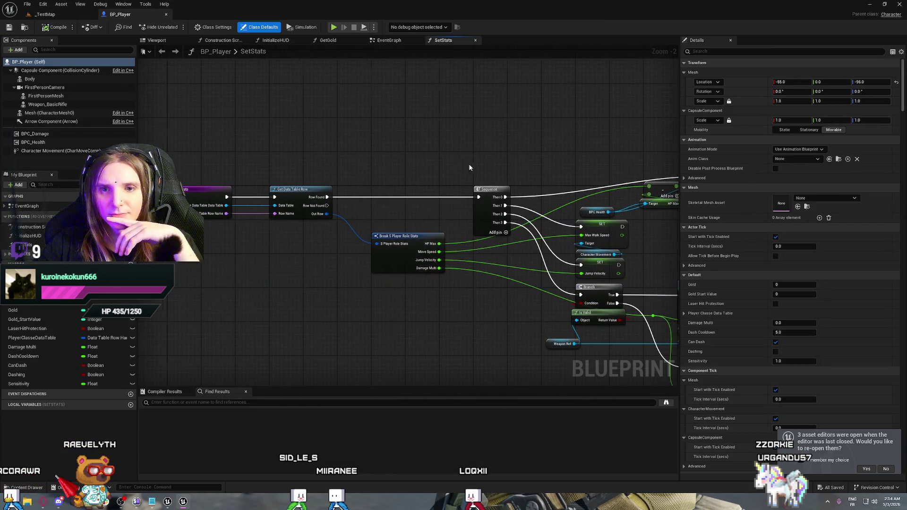
{"action": "left_click_drag", "start_coordinate": [314, 147], "coordinate": [316, 184]}
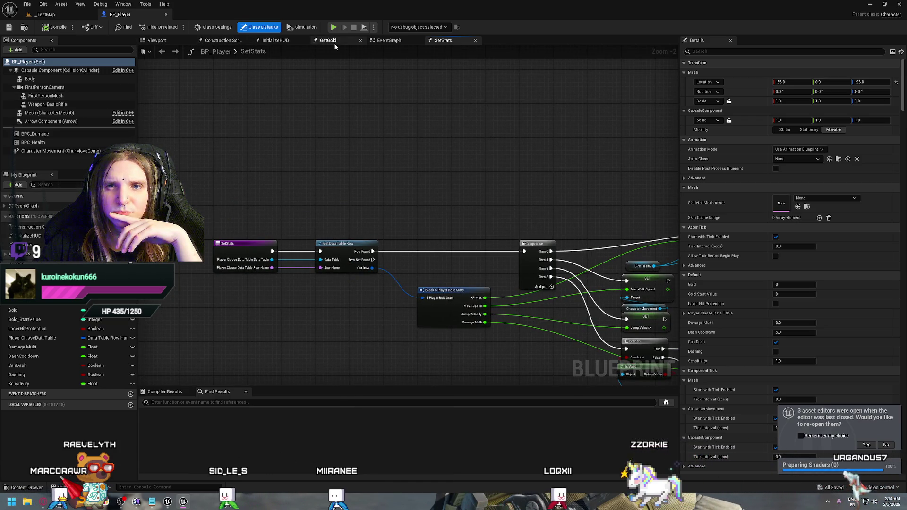
{"action": "left_click", "coordinate": [398, 41]}
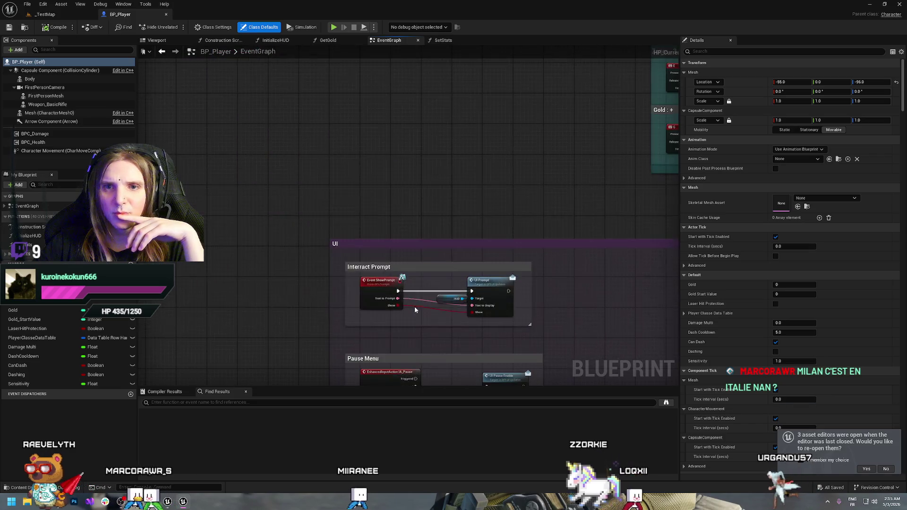
{"action": "mouse_move", "coordinate": [414, 306]}
{"action": "left_mouse_down"}
{"action": "mouse_move", "coordinate": [351, 206]}
{"action": "mouse_move", "coordinate": [261, 231]}
{"action": "mouse_move", "coordinate": [605, 223]}
{"action": "mouse_move", "coordinate": [606, 171]}
{"action": "mouse_move", "coordinate": [577, 180]}
{"action": "mouse_move", "coordinate": [557, 350]}
{"action": "left_mouse_up"}
{"action": "mouse_move", "coordinate": [421, 299]}
{"action": "left_mouse_down"}
{"action": "mouse_move", "coordinate": [432, 186]}
{"action": "mouse_move", "coordinate": [515, 212]}
{"action": "mouse_move", "coordinate": [330, 137]}
{"action": "left_mouse_up"}
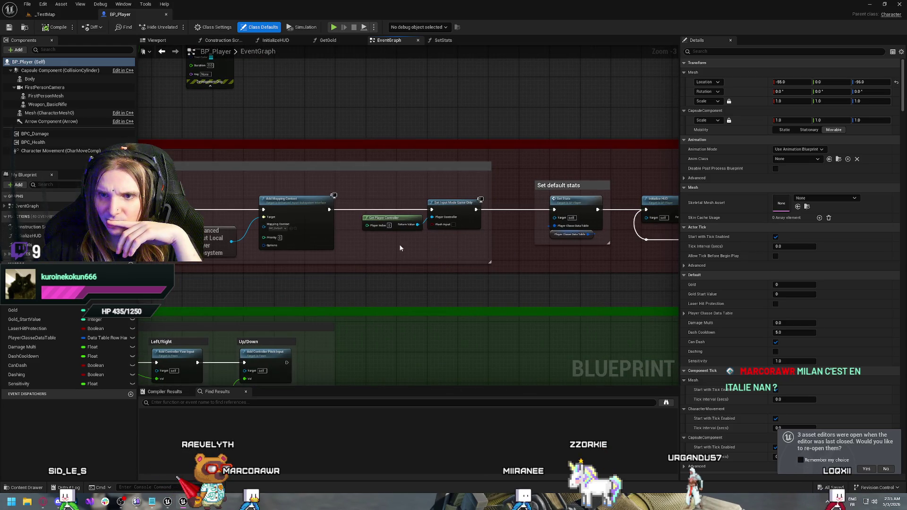
{"action": "mouse_move", "coordinate": [401, 247]}
{"action": "left_mouse_down"}
{"action": "mouse_move", "coordinate": [324, 234]}
{"action": "mouse_move", "coordinate": [355, 238]}
{"action": "mouse_move", "coordinate": [325, 265]}
{"action": "mouse_move", "coordinate": [297, 243]}
{"action": "mouse_move", "coordinate": [342, 273]}
{"action": "left_mouse_up"}
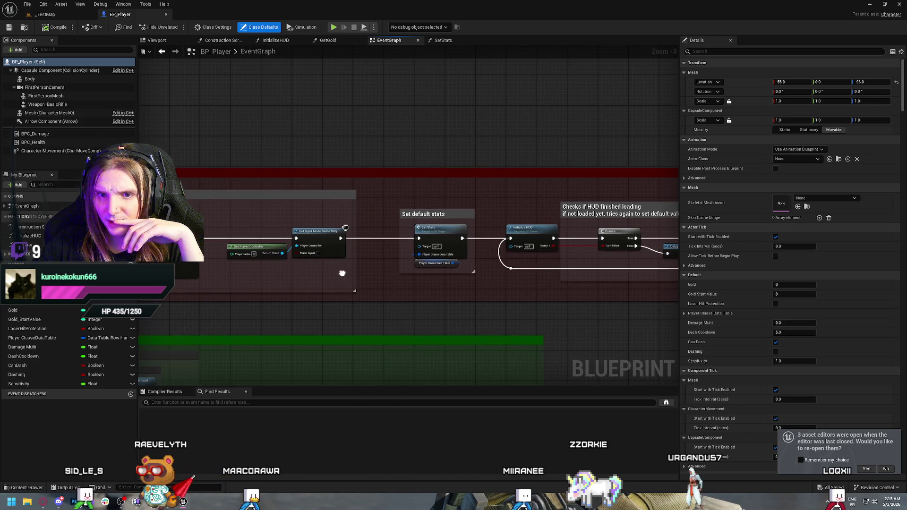
{"action": "scroll", "coordinate": [319, 272], "scroll_direction": "up", "scroll_amount": 1}
{"action": "left_click_drag", "start_coordinate": [444, 270], "coordinate": [258, 263]}
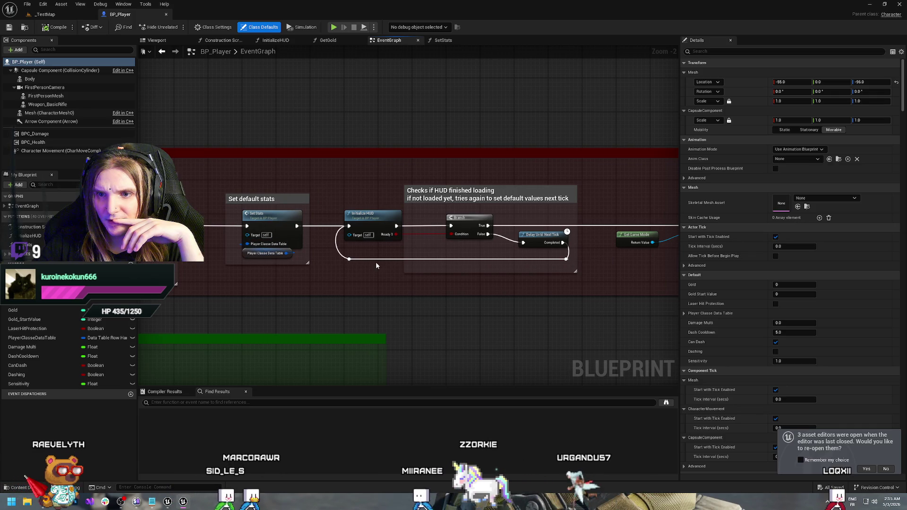
Open InitializeHUD and select its Get Player Controller and Get HUD nodes.
{"action": "double_click", "coordinate": [373, 217]}
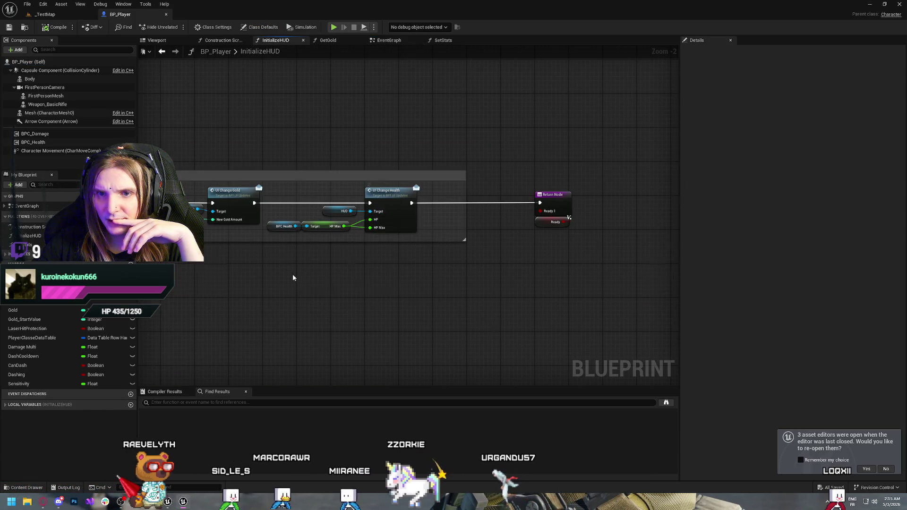
{"action": "left_click_drag", "start_coordinate": [348, 300], "coordinate": [523, 336]}
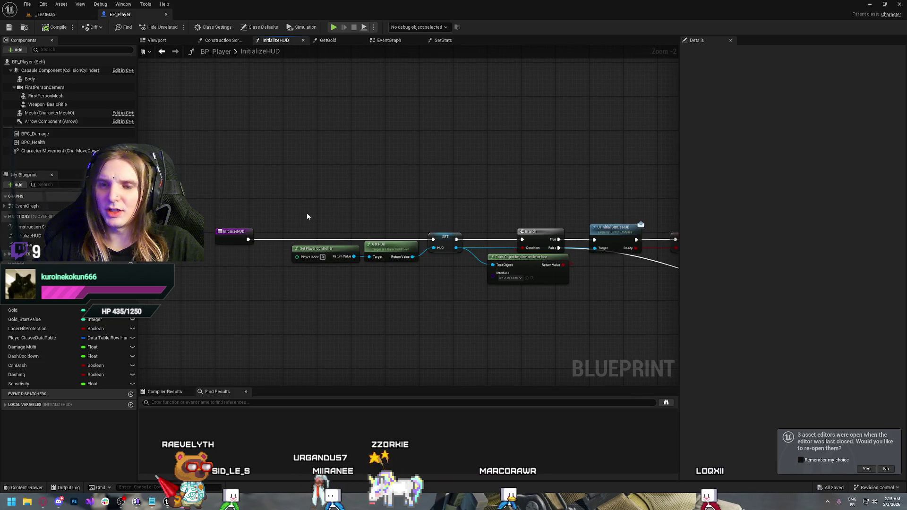
{"action": "left_click_drag", "start_coordinate": [310, 212], "coordinate": [387, 266]}
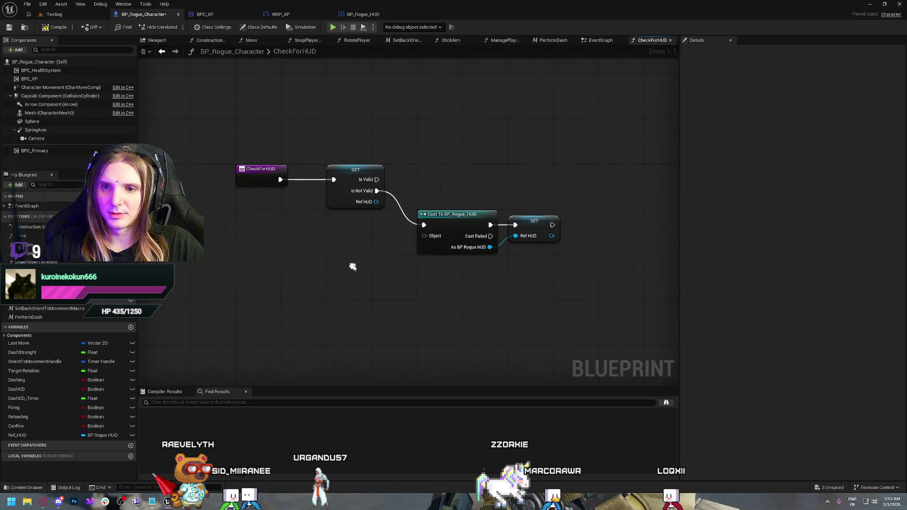
Paste Get Player Controller and Get HUD beside the BP_Rogue_HUD cast and align them.
{"action": "key", "text": "ctrl+v"}
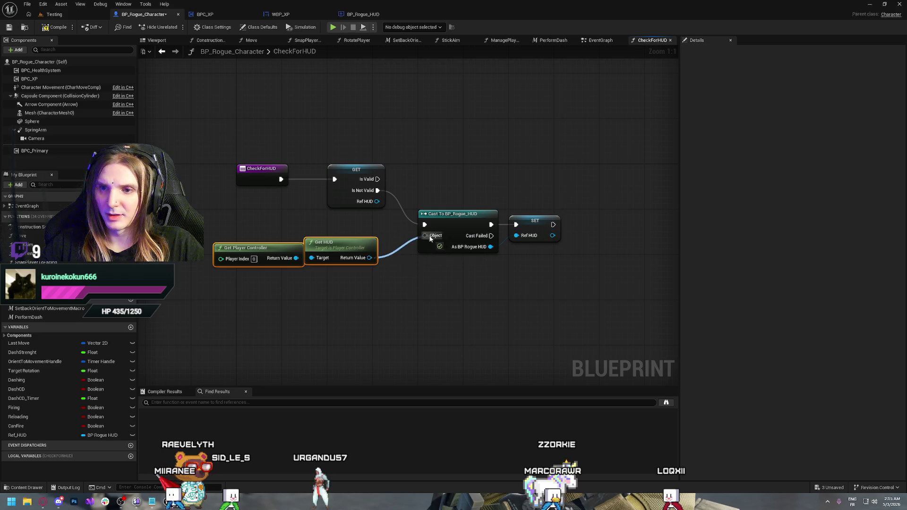
{"action": "left_click_drag", "start_coordinate": [327, 260], "coordinate": [349, 229]}
{"action": "left_click", "coordinate": [449, 185]}
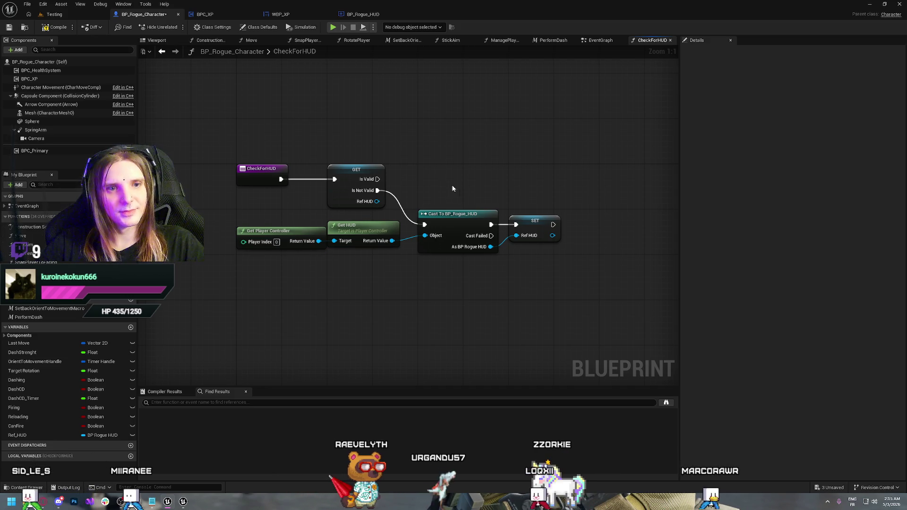
{"action": "left_click_drag", "start_coordinate": [264, 236], "coordinate": [263, 230]}
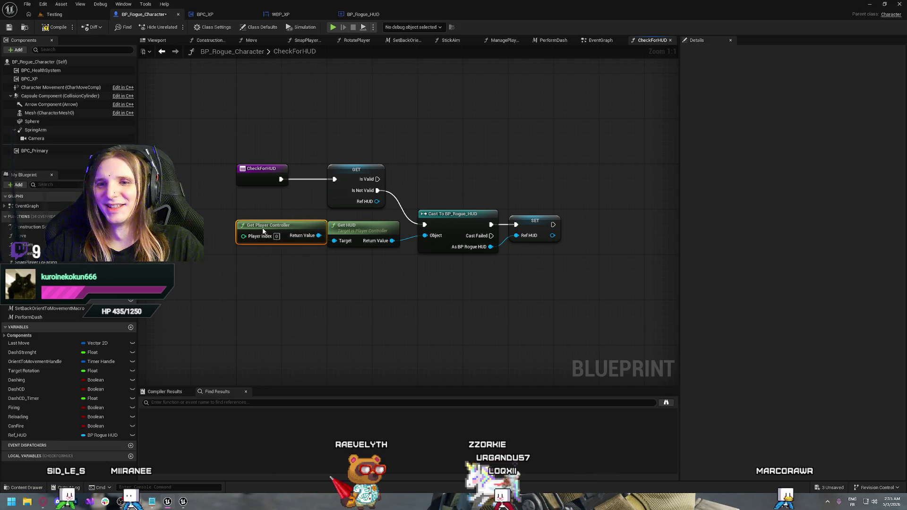
{"action": "left_click", "coordinate": [377, 297]}
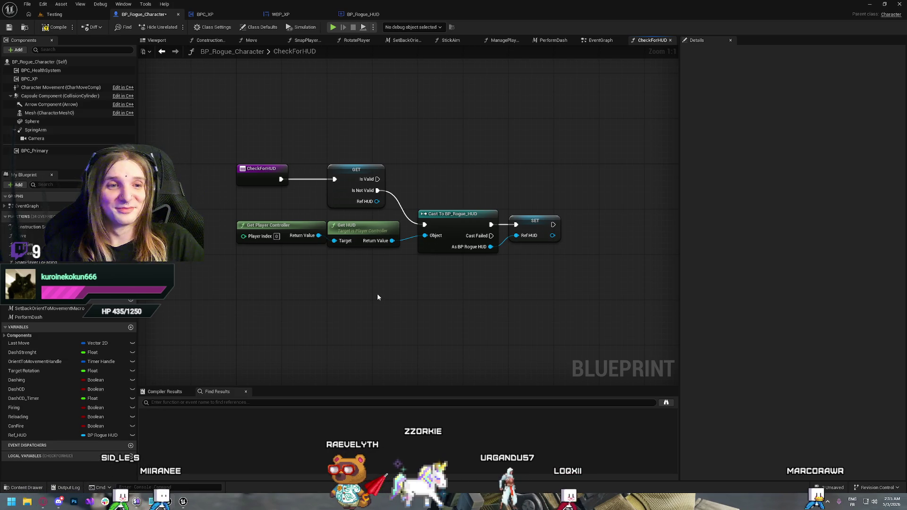
{"action": "mouse_move", "coordinate": [504, 299]}
{"action": "left_mouse_down"}
{"action": "mouse_move", "coordinate": [425, 331]}
{"action": "mouse_move", "coordinate": [422, 306]}
{"action": "left_mouse_up"}
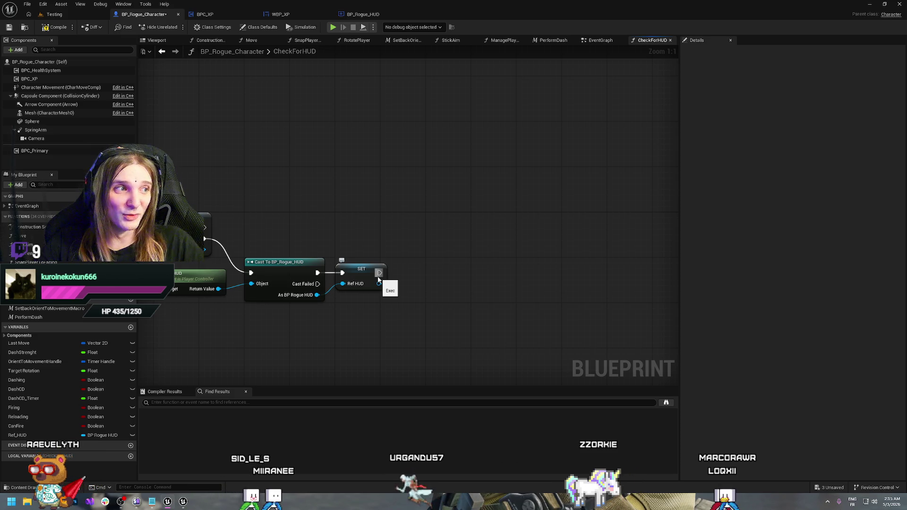
{"action": "left_click_drag", "start_coordinate": [319, 230], "coordinate": [422, 226]}
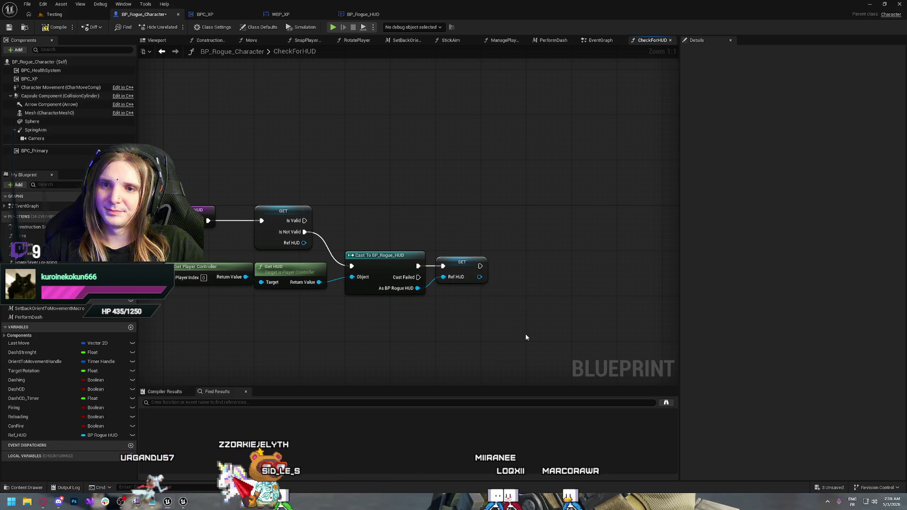
{"action": "left_click_drag", "start_coordinate": [525, 333], "coordinate": [211, 194]}
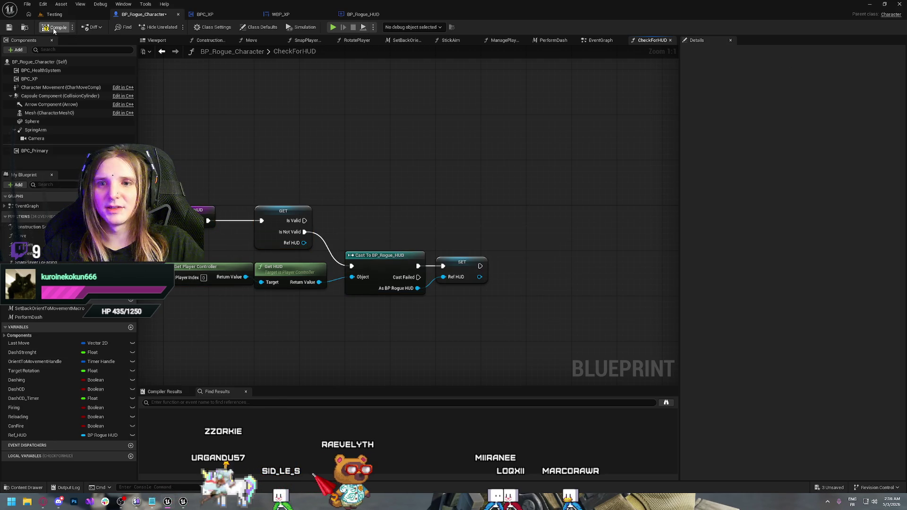
Add a Return Node after SET, wire the Is Valid path into it, and save.
{"action": "left_click", "coordinate": [397, 209]}
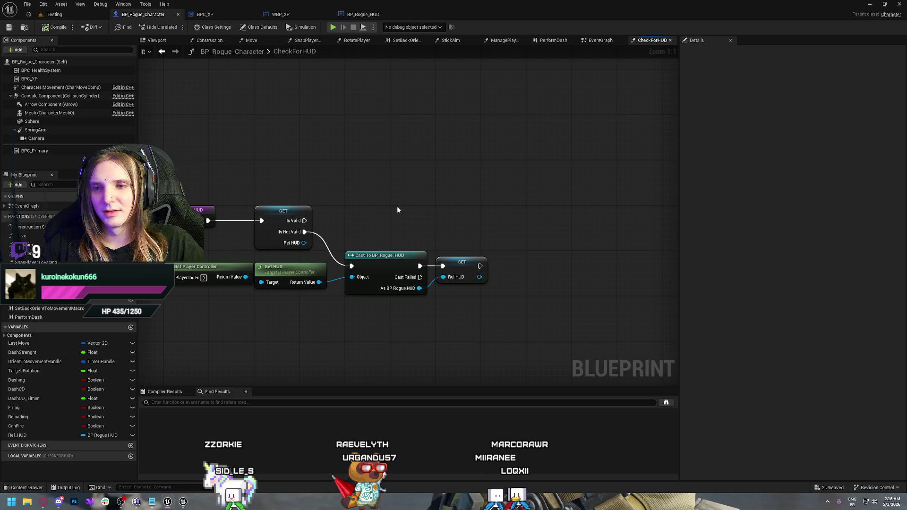
{"action": "key", "text": "alt+Tab"}
{"action": "key", "text": "alt+Tab"}
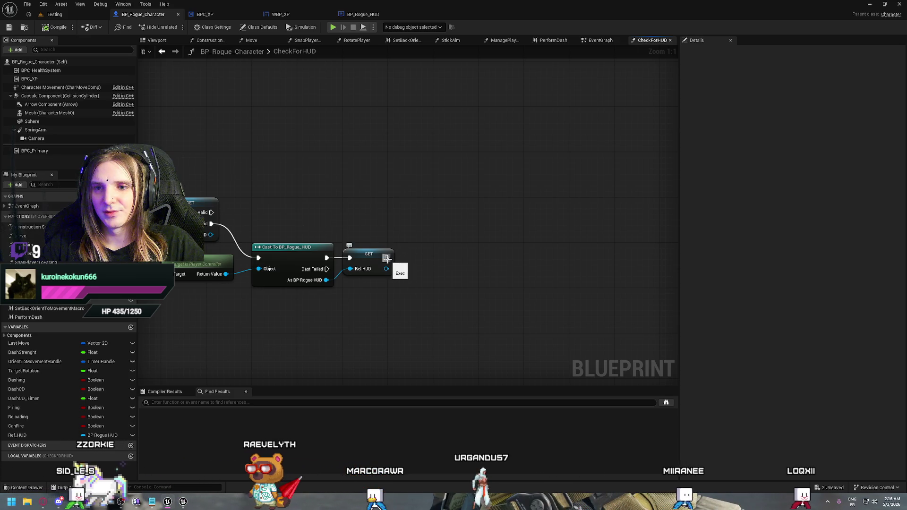
{"action": "left_click_drag", "start_coordinate": [387, 258], "coordinate": [435, 236]}
{"action": "type", "text": "return"}
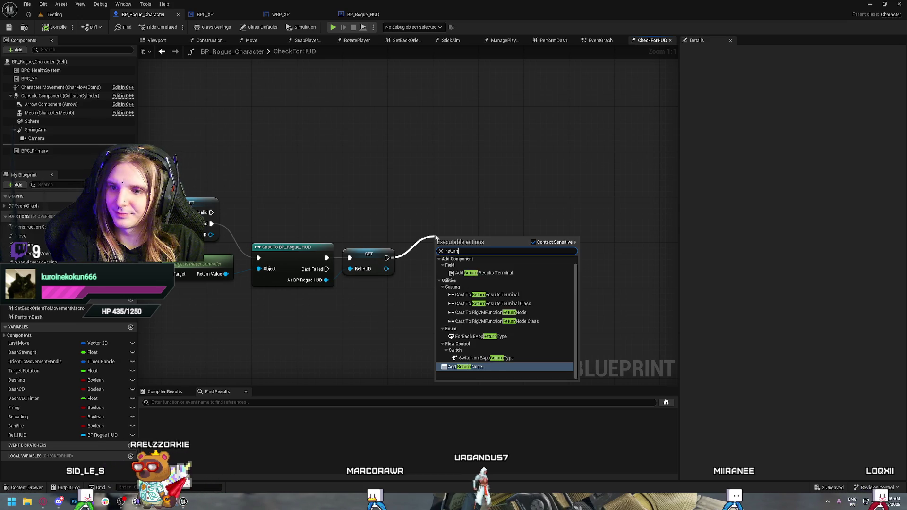
{"action": "key", "text": "Return"}
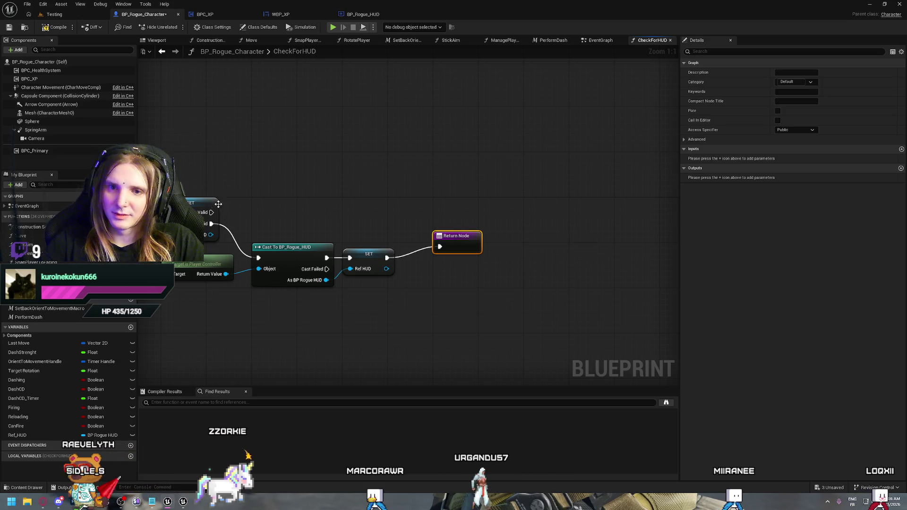
{"action": "mouse_move", "coordinate": [279, 227]}
{"action": "left_mouse_down"}
{"action": "mouse_move", "coordinate": [440, 246]}
{"action": "mouse_move", "coordinate": [451, 206]}
{"action": "left_mouse_up"}
{"action": "left_click", "coordinate": [389, 167]}
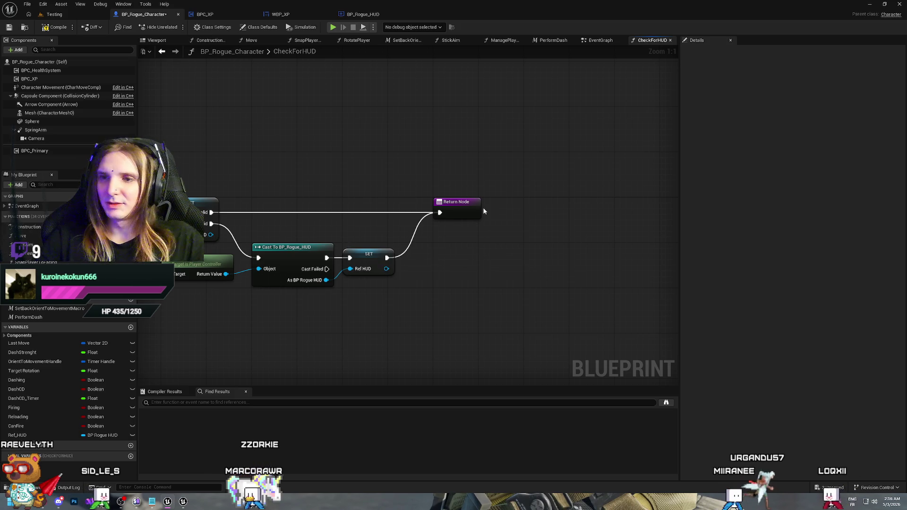
{"action": "key", "text": "ctrl+s"}
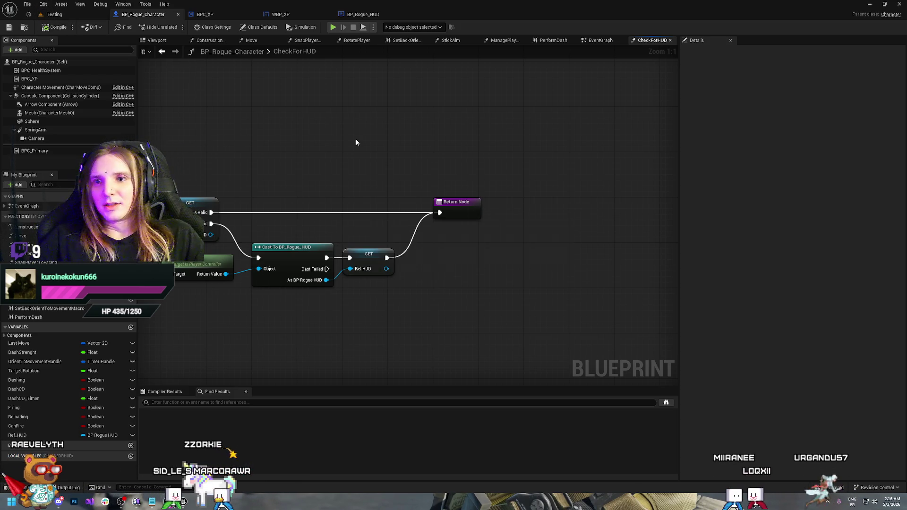
{"action": "left_click", "coordinate": [599, 40]}
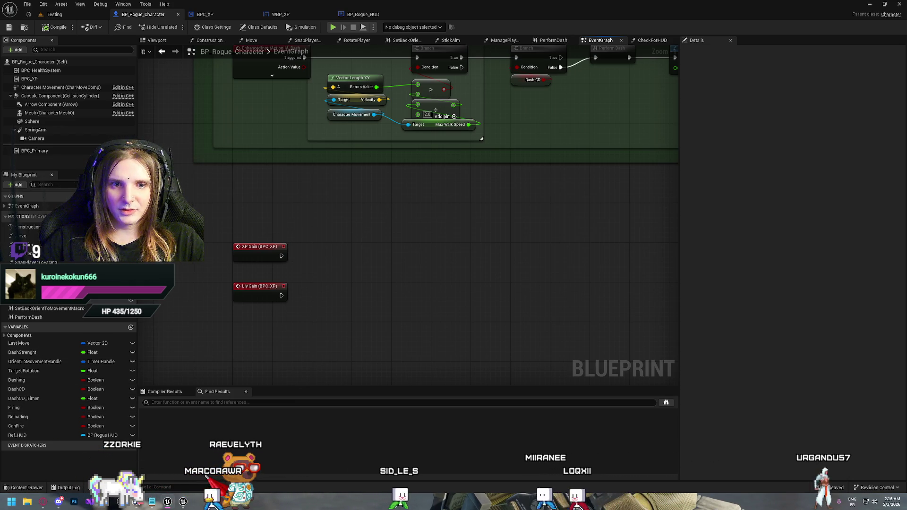
Place a Check for HUD call after the XP Gain event.
{"action": "mouse_move", "coordinate": [33, 281]}
{"action": "left_mouse_down"}
{"action": "mouse_move", "coordinate": [279, 273]}
{"action": "mouse_move", "coordinate": [339, 246]}
{"action": "left_mouse_up"}
{"action": "left_click", "coordinate": [450, 283]}
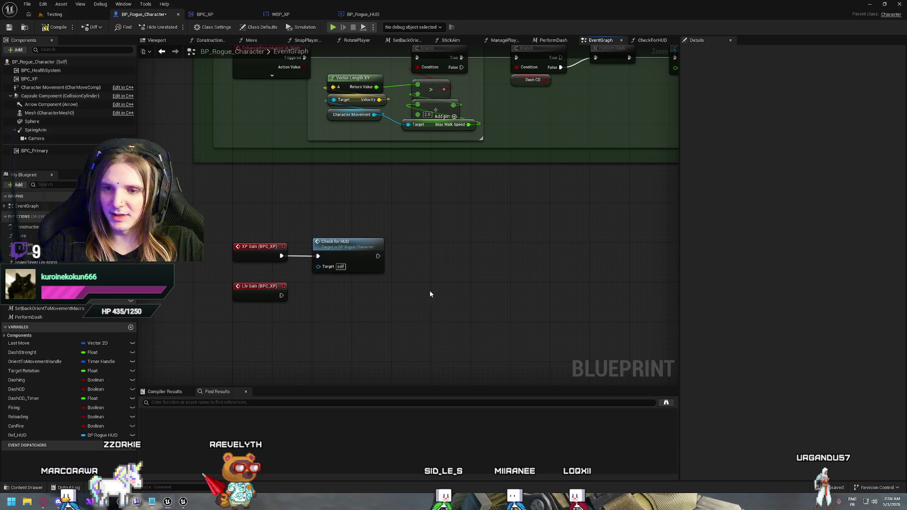
{"action": "left_click_drag", "start_coordinate": [430, 294], "coordinate": [391, 268]}
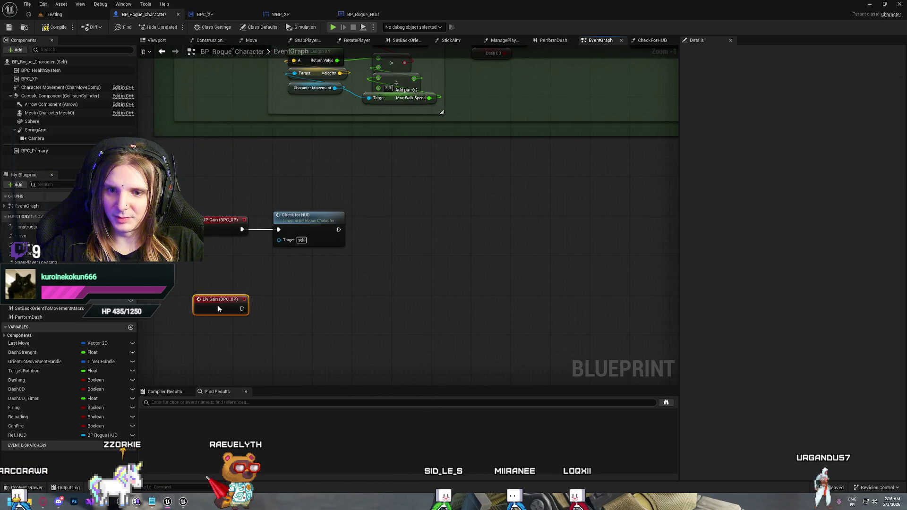
{"action": "left_click_drag", "start_coordinate": [279, 267], "coordinate": [282, 292]}
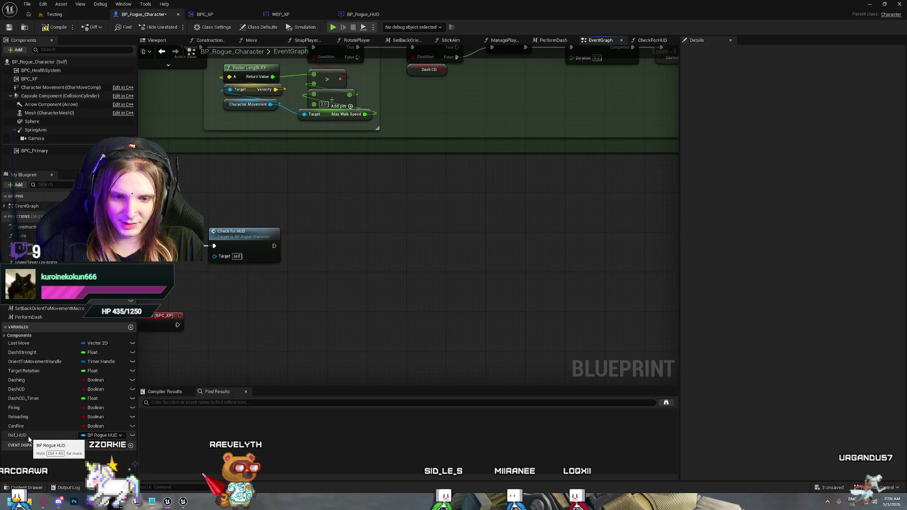
Add a Ref_HUD getter node to the character's EventGraph.
{"action": "left_click_drag", "start_coordinate": [15, 436], "coordinate": [305, 262]}
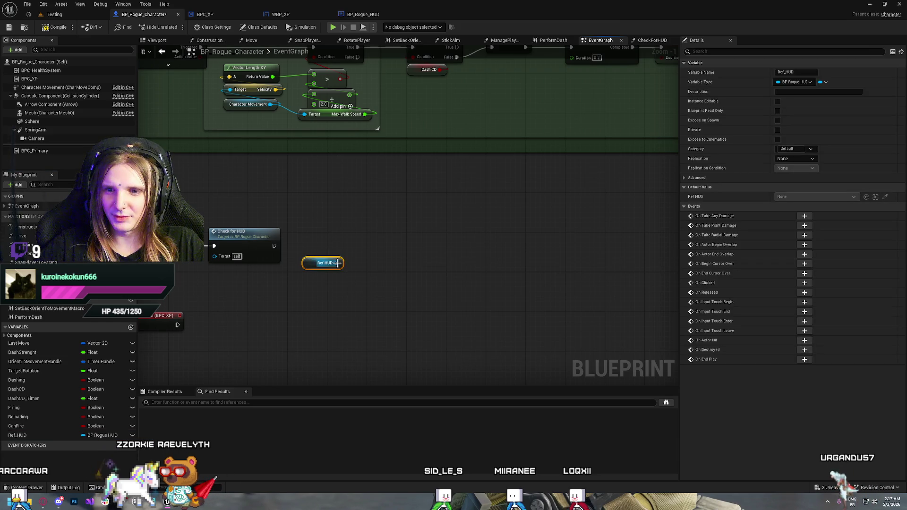
{"action": "right_click", "coordinate": [362, 250]}
{"action": "left_click", "coordinate": [344, 224]}
{"action": "left_click", "coordinate": [380, 17]}
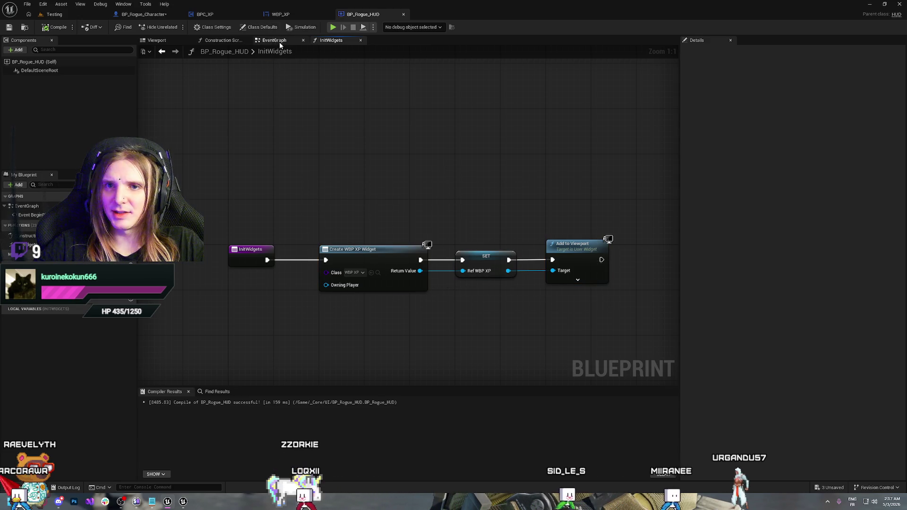
In BP_Rogue_HUD's EventGraph, connect an InitWidgets call after Event BeginPlay and compile.
{"action": "left_click", "coordinate": [271, 41]}
{"action": "left_click_drag", "start_coordinate": [483, 179], "coordinate": [436, 223]}
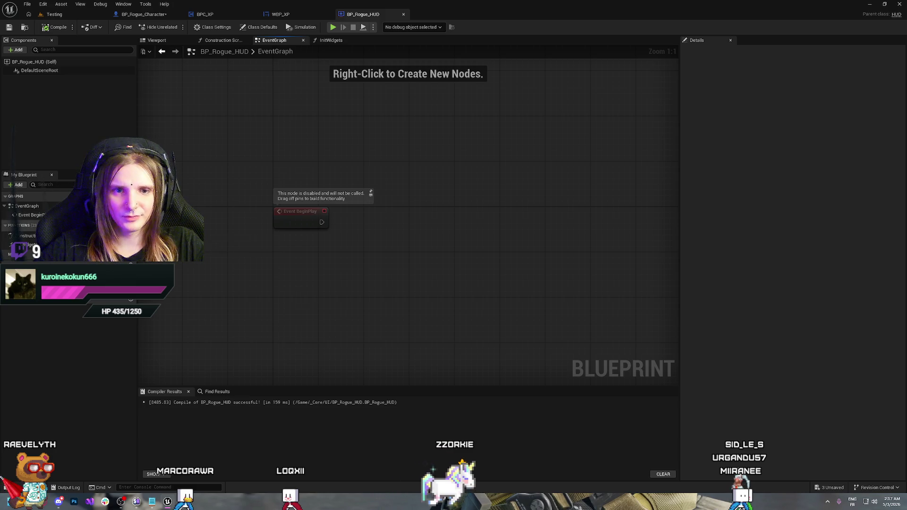
{"action": "right_click", "coordinate": [274, 258]}
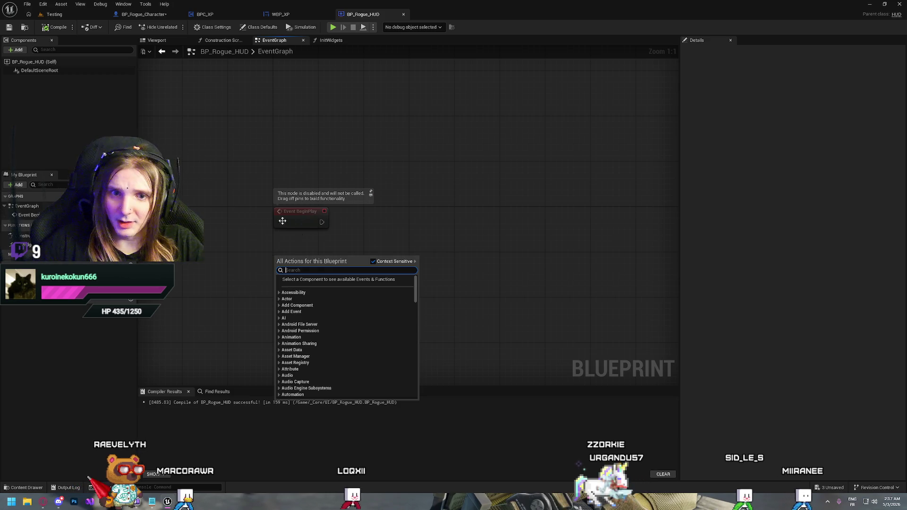
{"action": "mouse_move", "coordinate": [23, 245]}
{"action": "left_mouse_down"}
{"action": "mouse_move", "coordinate": [354, 221]}
{"action": "mouse_move", "coordinate": [364, 204]}
{"action": "left_mouse_up"}
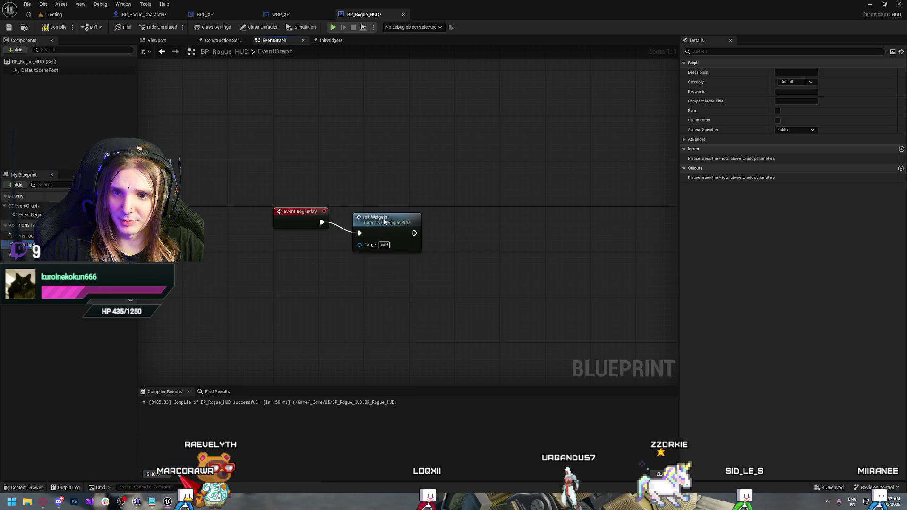
{"action": "left_click", "coordinate": [53, 27]}
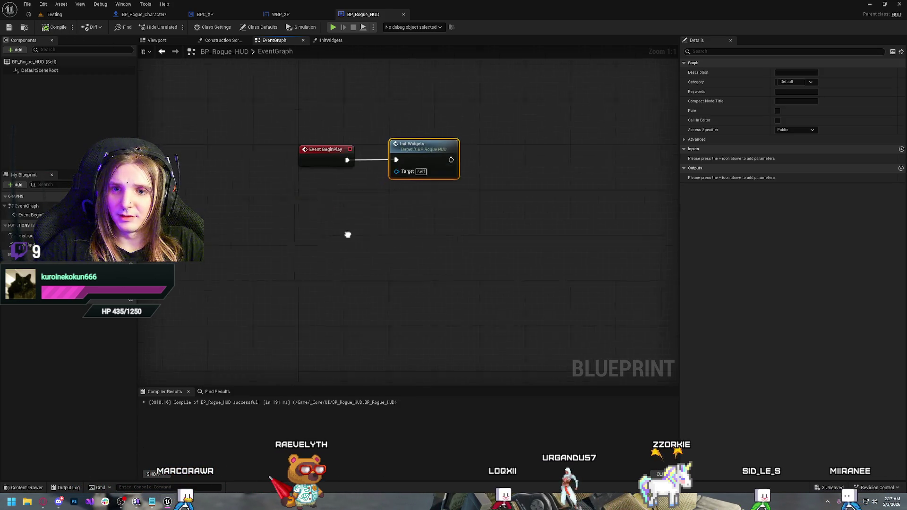
Add a custom event named RaiseXP to the HUD event graph.
{"action": "right_click", "coordinate": [310, 228]}
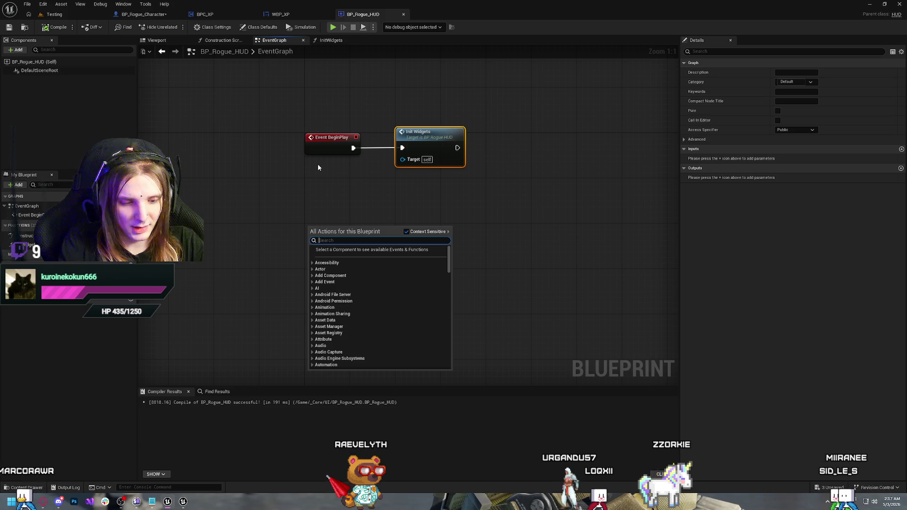
{"action": "type", "text": "custom"}
{"action": "key", "text": "Return"}
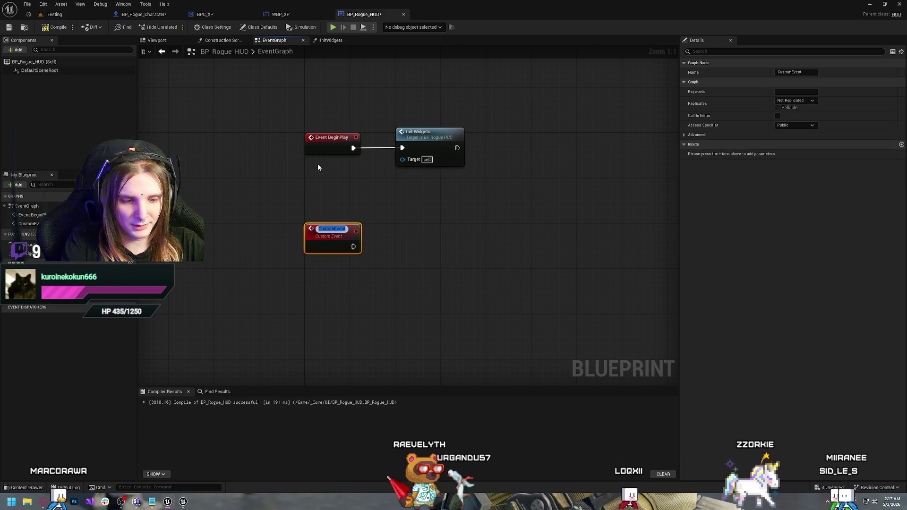
{"action": "type", "text": "Ra"}
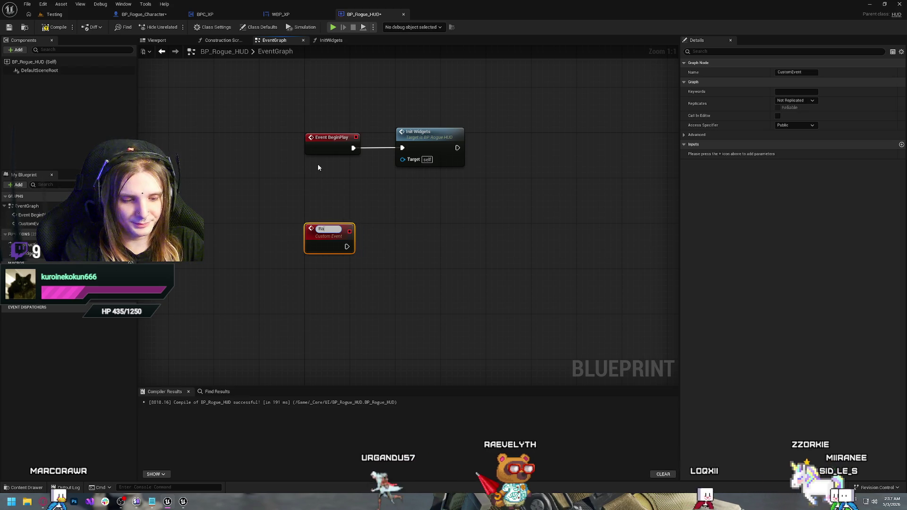
{"action": "type", "text": "ise"}
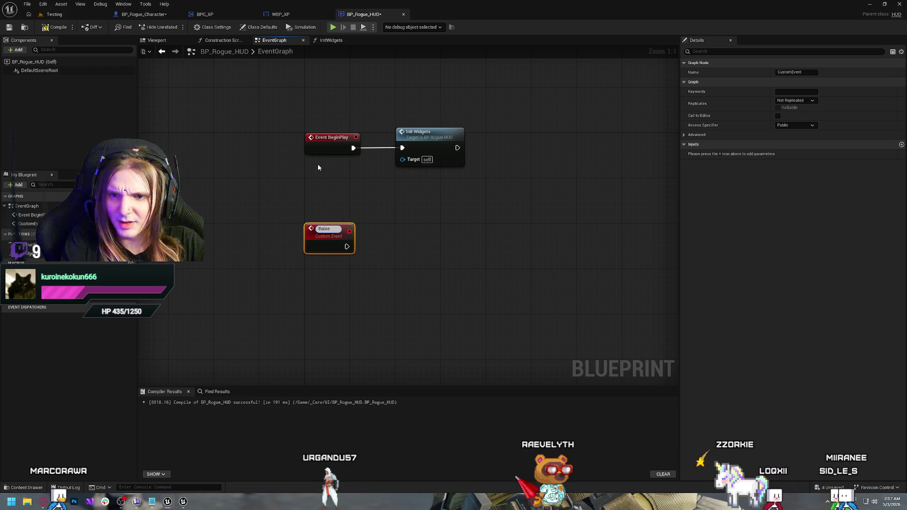
{"action": "type", "text": "XP"}
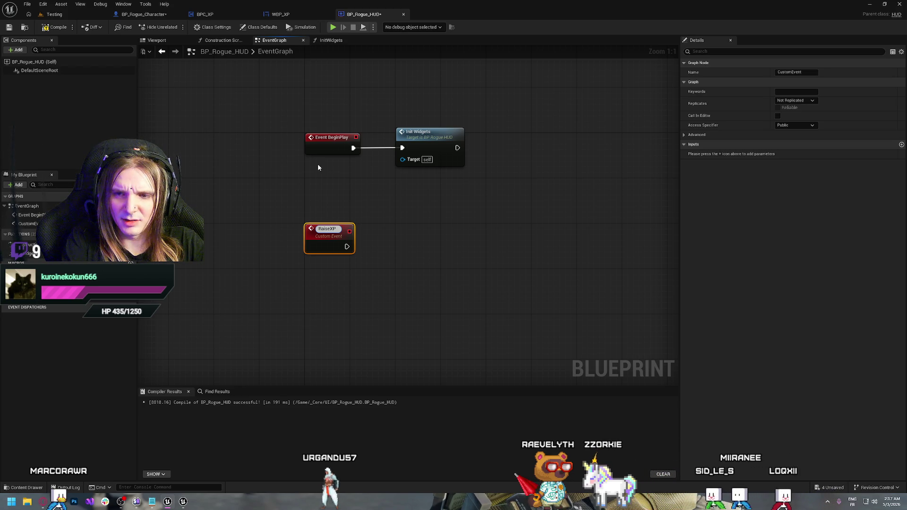
{"action": "key", "text": "Return"}
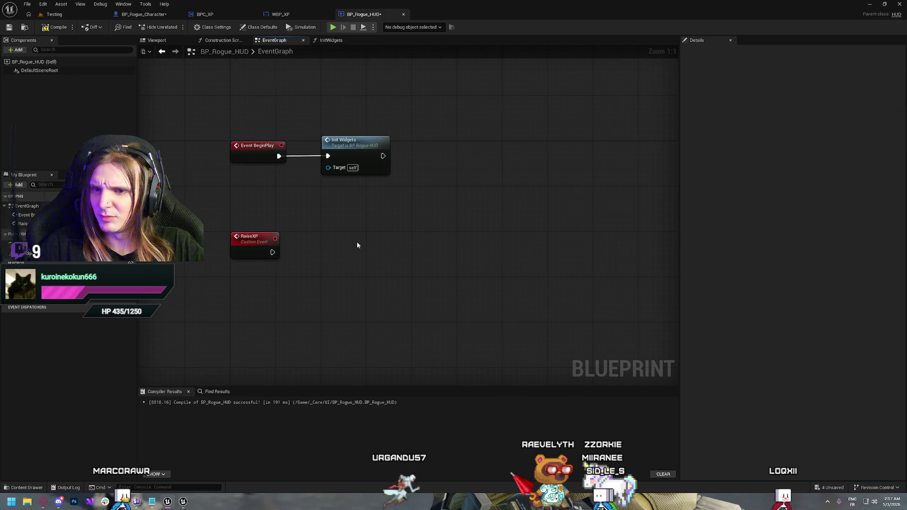
{"action": "left_click_drag", "start_coordinate": [430, 237], "coordinate": [356, 245]}
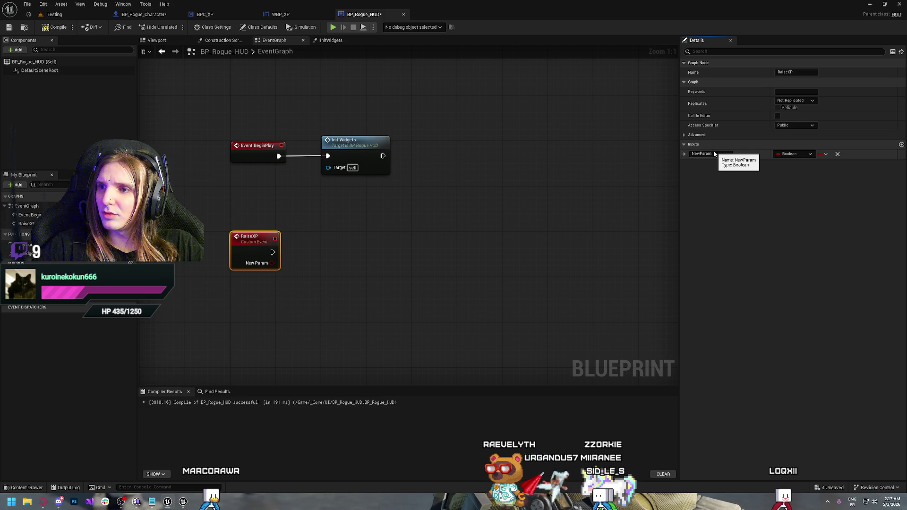
{"action": "left_click", "coordinate": [366, 276]}
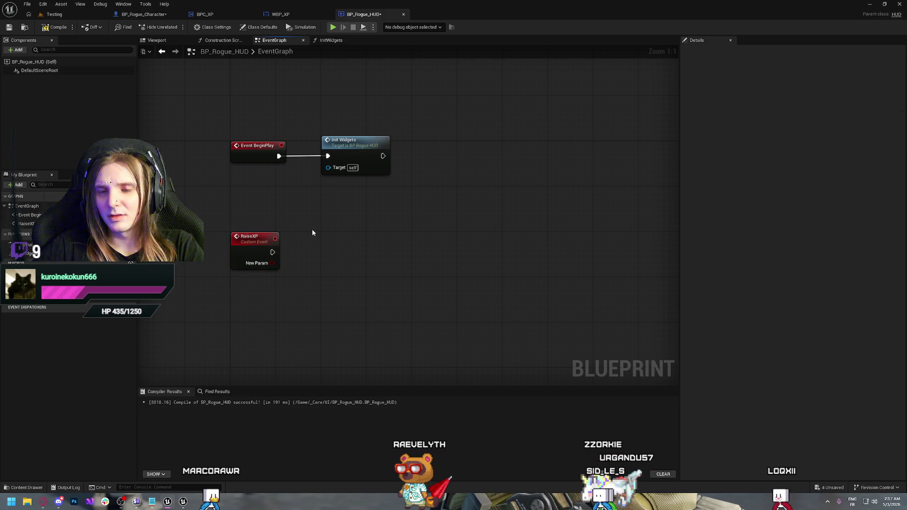
Make RaiseXP's NewParam input an Integer and rename it CurrentXPAmount.
{"action": "left_click", "coordinate": [247, 250]}
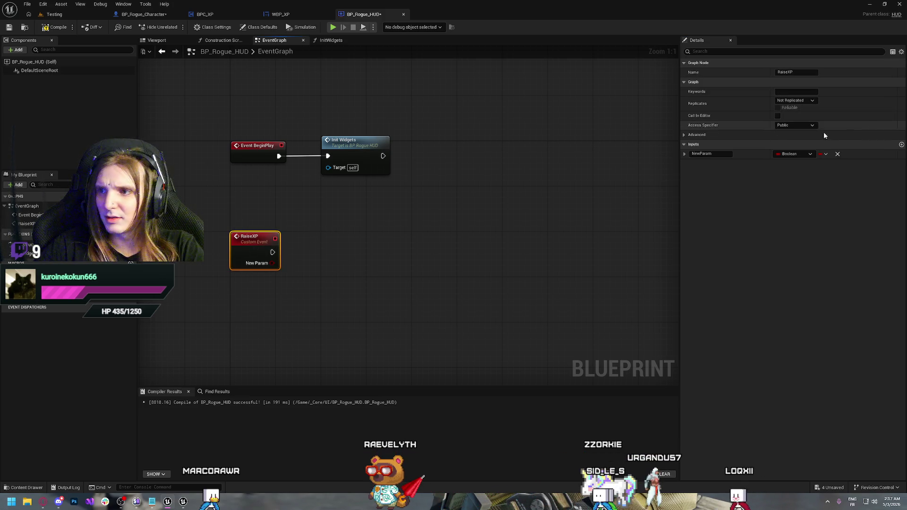
{"action": "left_click", "coordinate": [795, 154]}
{"action": "left_click", "coordinate": [794, 188]}
{"action": "left_click", "coordinate": [361, 268]}
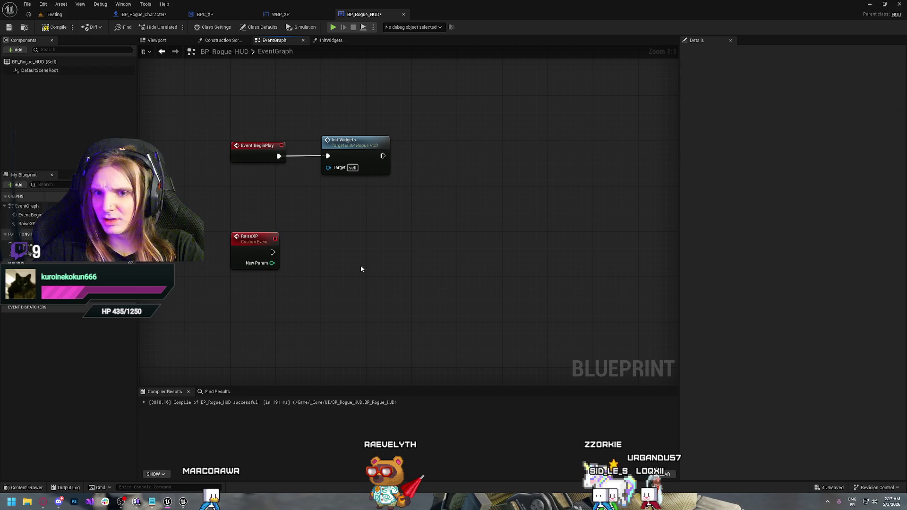
{"action": "left_click", "coordinate": [256, 245]}
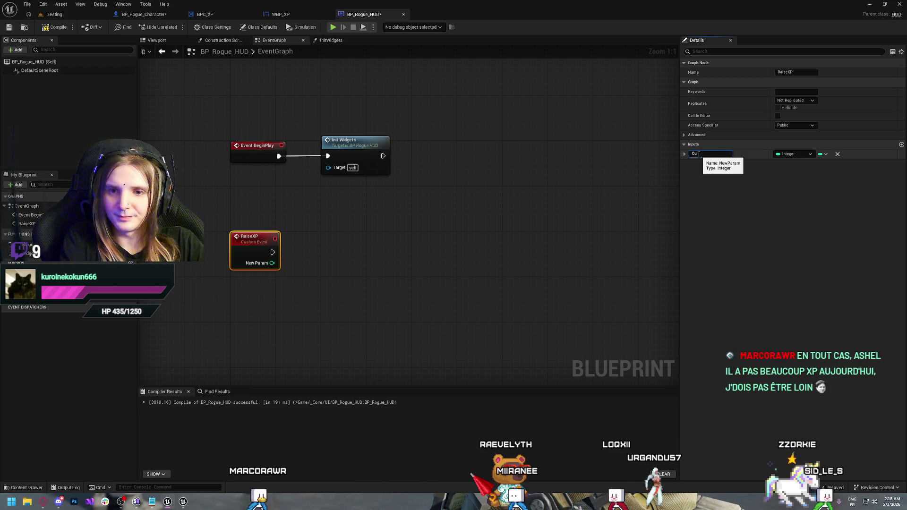
{"action": "type", "text": "CurrentXPAmoun"}
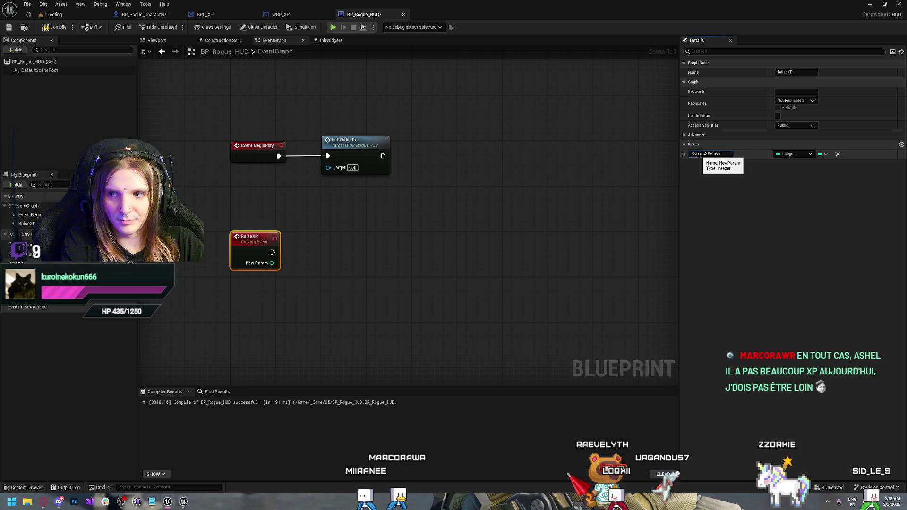
{"action": "type", "text": "t"}
{"action": "key", "text": "Return"}
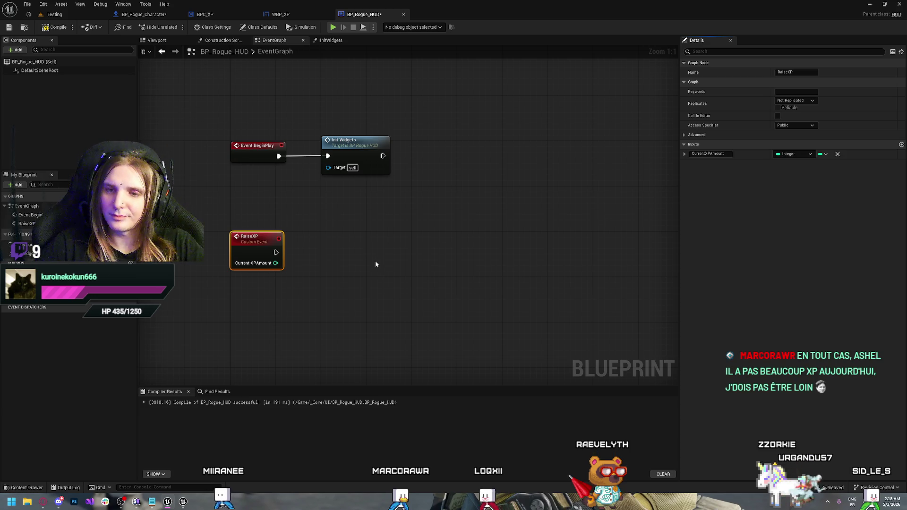
{"action": "left_click", "coordinate": [293, 250]}
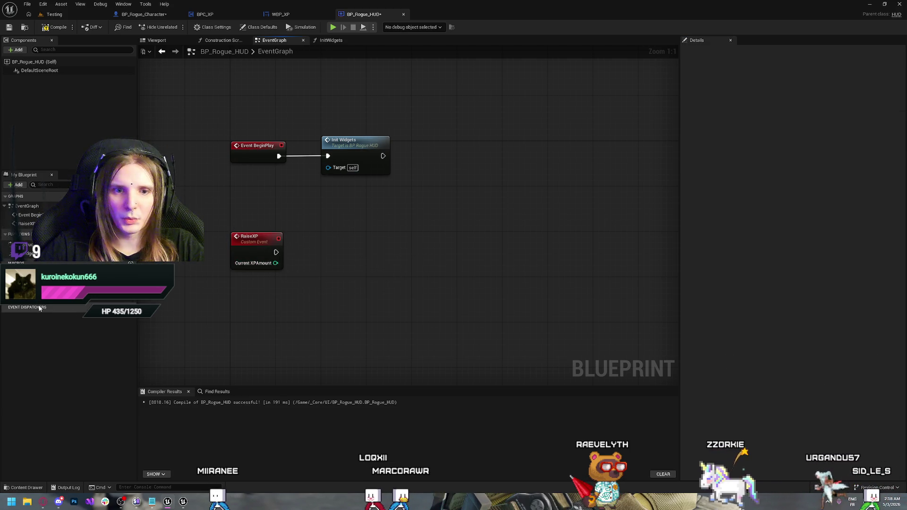
Drop a Ref WBP XP getter beside RaiseXP and browse the actions off its pin.
{"action": "left_click_drag", "start_coordinate": [28, 291], "coordinate": [331, 265]}
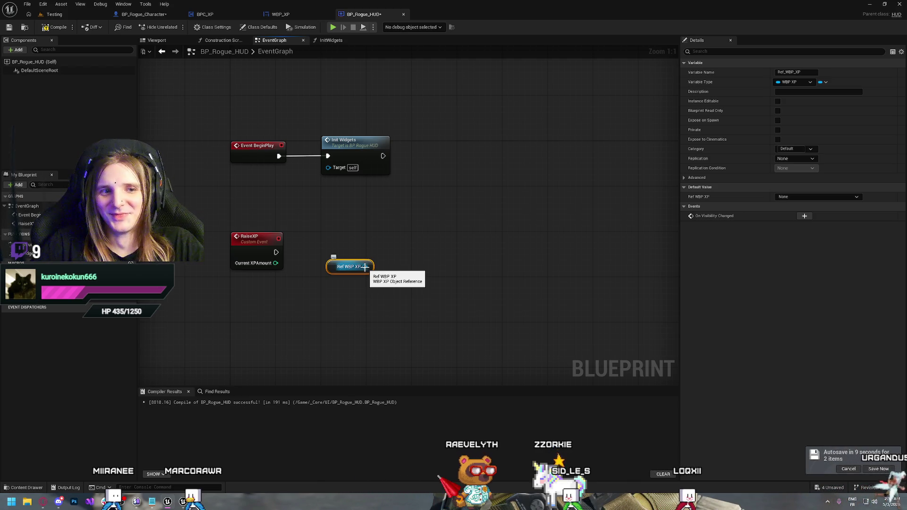
{"action": "left_click_drag", "start_coordinate": [364, 266], "coordinate": [378, 247]}
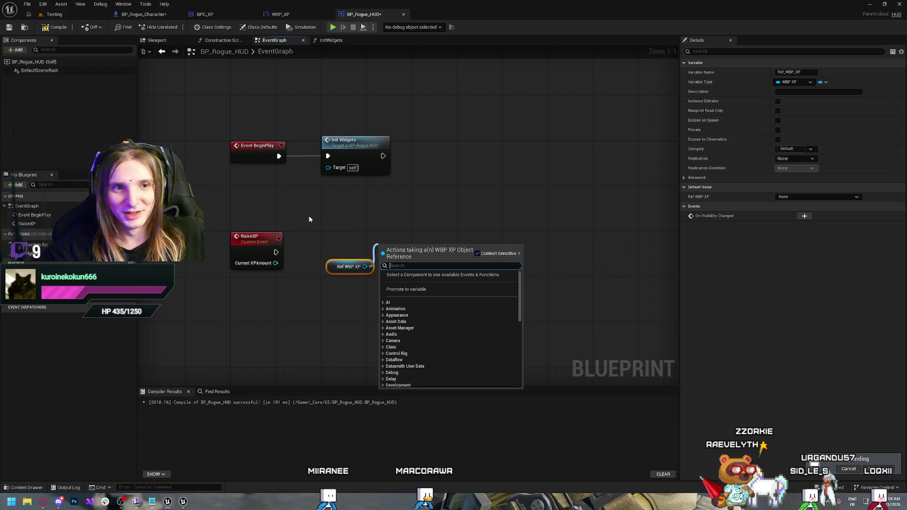
{"action": "left_click", "coordinate": [370, 232]}
{"action": "left_click_drag", "start_coordinate": [367, 268], "coordinate": [405, 254]}
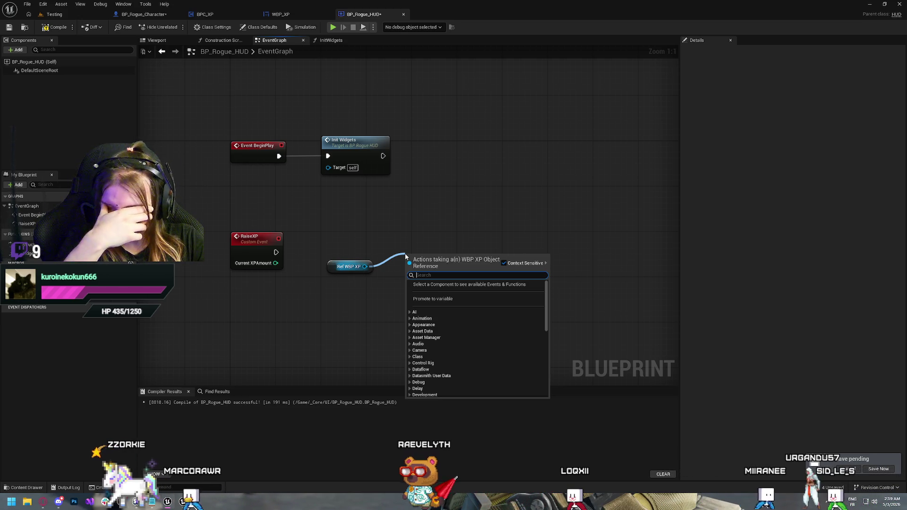
{"action": "type", "text": "set"}
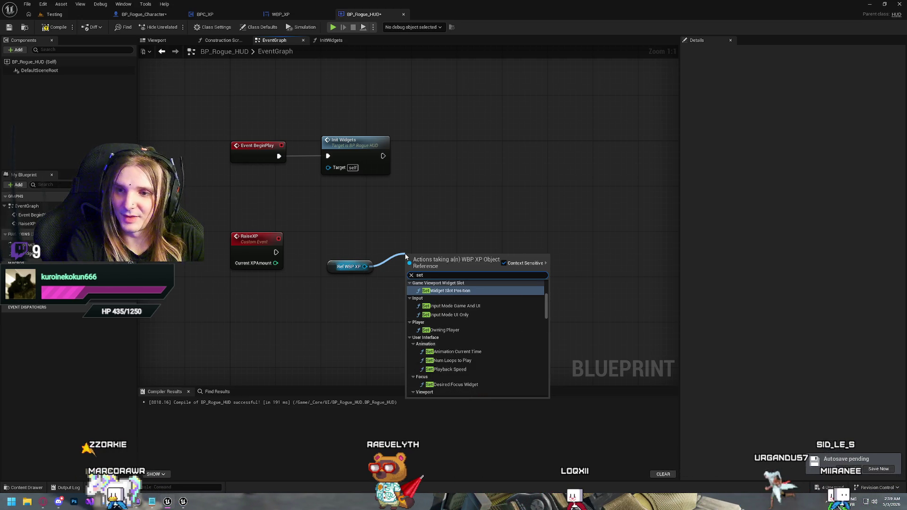
{"action": "key", "text": "BackSpace"}
In WBP_XP's Designer, rename the progress bar ProgressBar_82 to XP_Bar.
{"action": "type", "text": "get"}
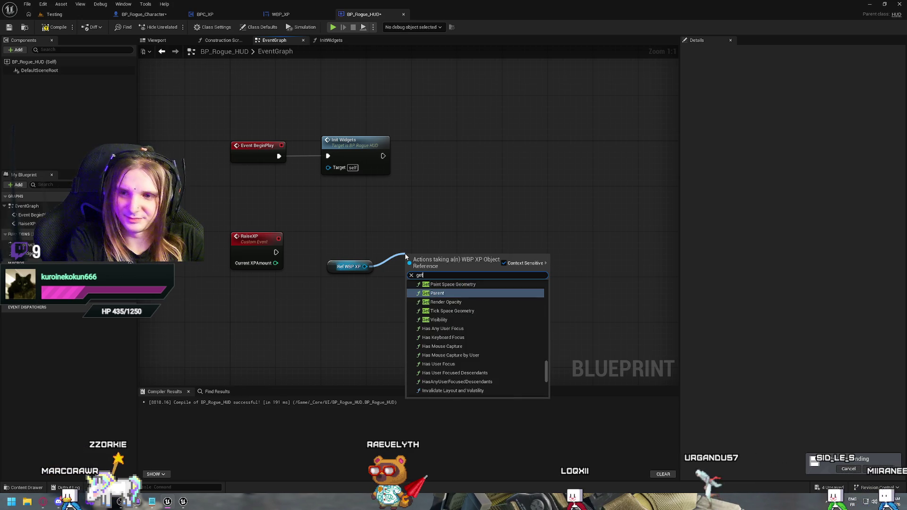
{"action": "left_click", "coordinate": [577, 194]}
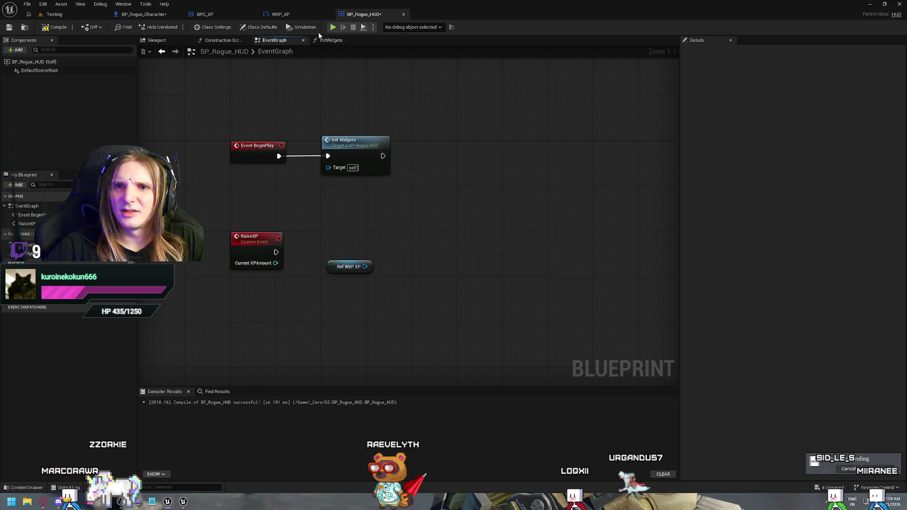
{"action": "left_click", "coordinate": [283, 15]}
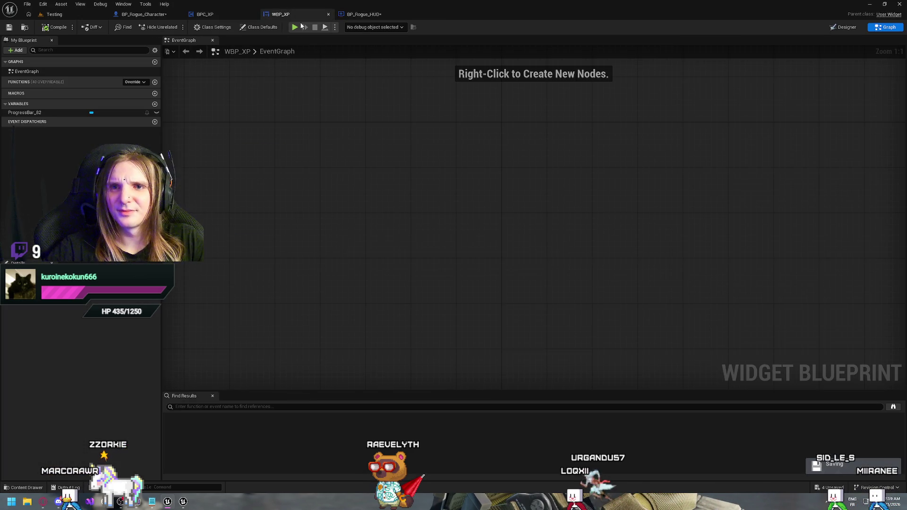
{"action": "left_click", "coordinate": [21, 113]}
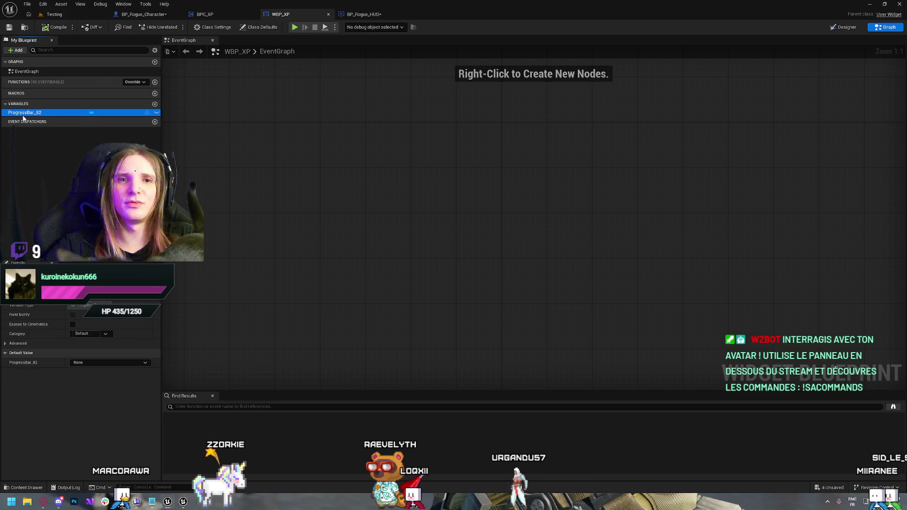
{"action": "left_click", "coordinate": [831, 28]}
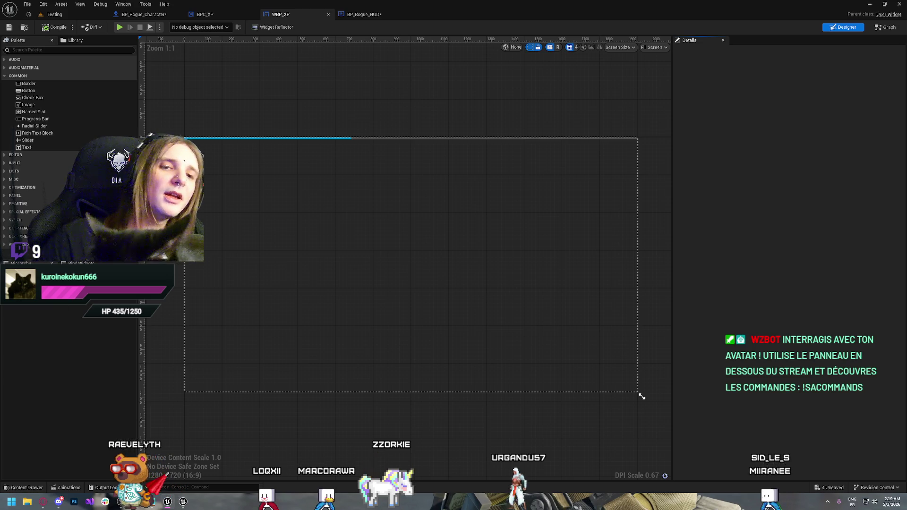
{"action": "left_click", "coordinate": [194, 138]}
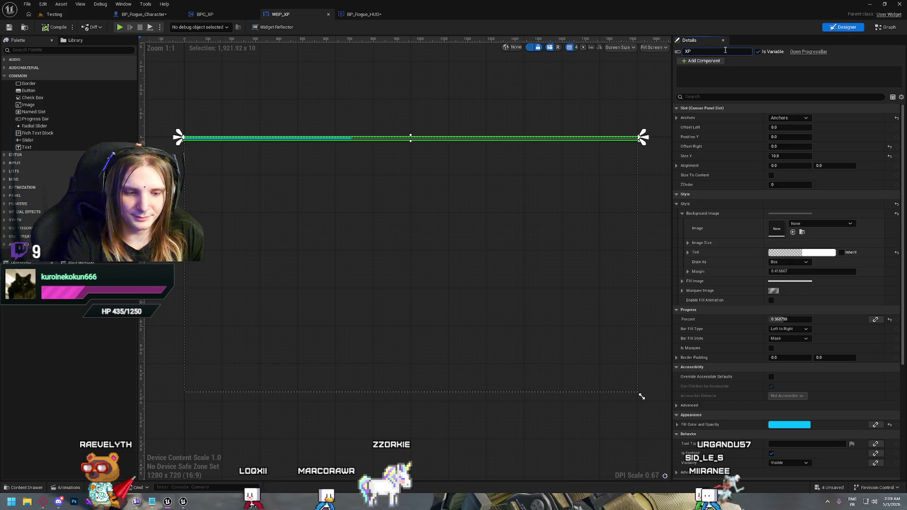
{"action": "type", "text": "_"}
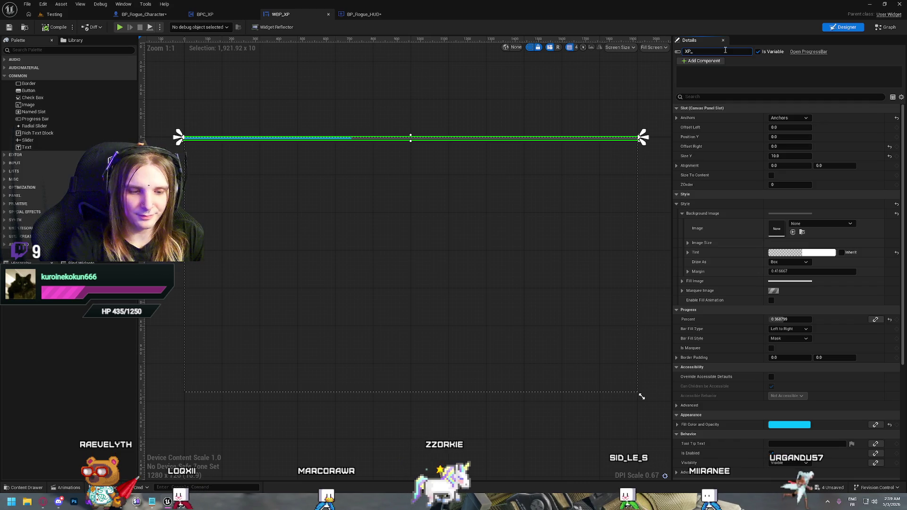
{"action": "type", "text": "Bar"}
{"action": "key", "text": "Return"}
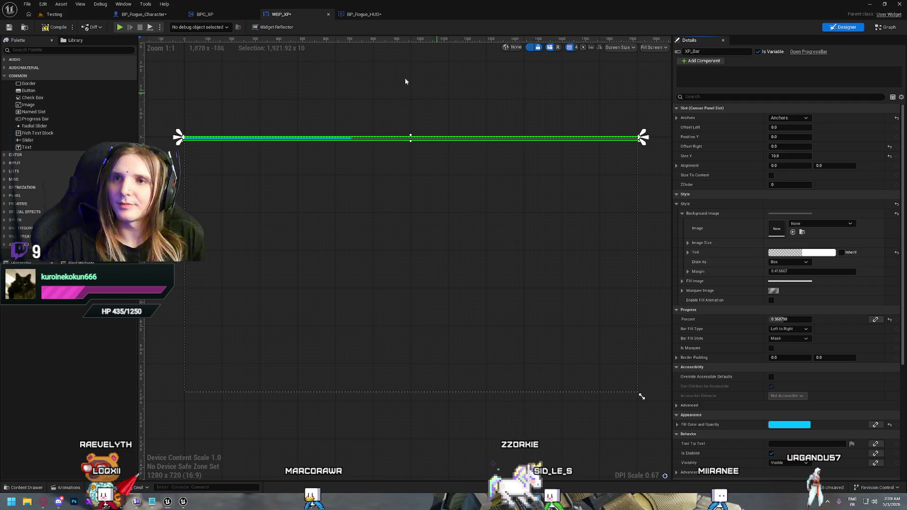
Back in BP_Rogue_HUD, add a Get XP Bar node from Ref WBP XP.
{"action": "left_click", "coordinate": [363, 14]}
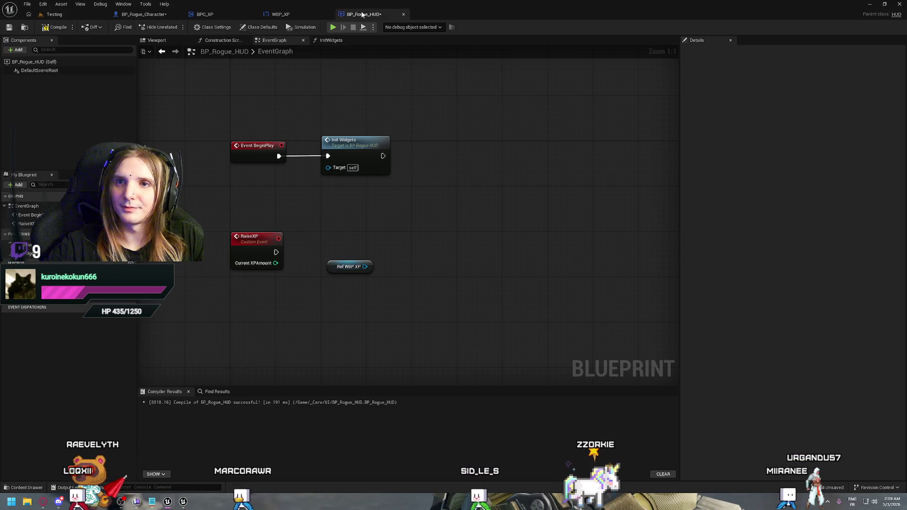
{"action": "left_click_drag", "start_coordinate": [365, 266], "coordinate": [398, 266]}
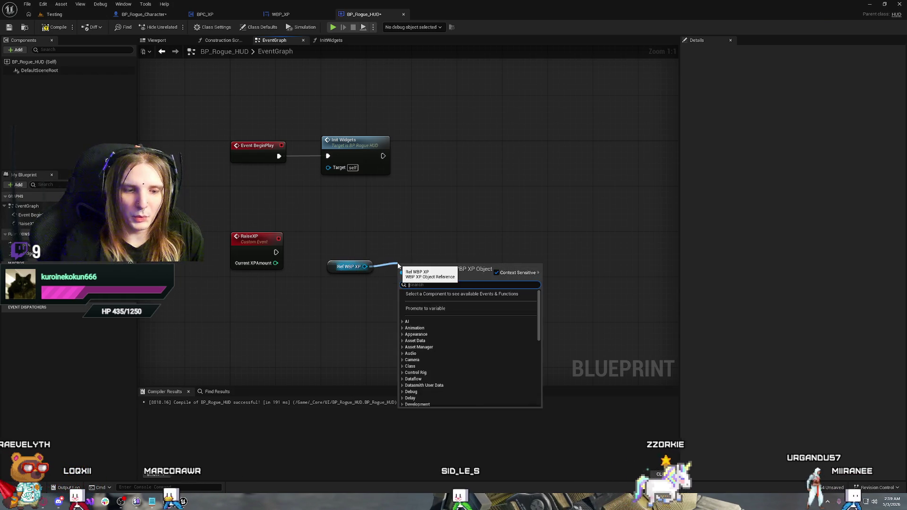
{"action": "type", "text": "get xp"}
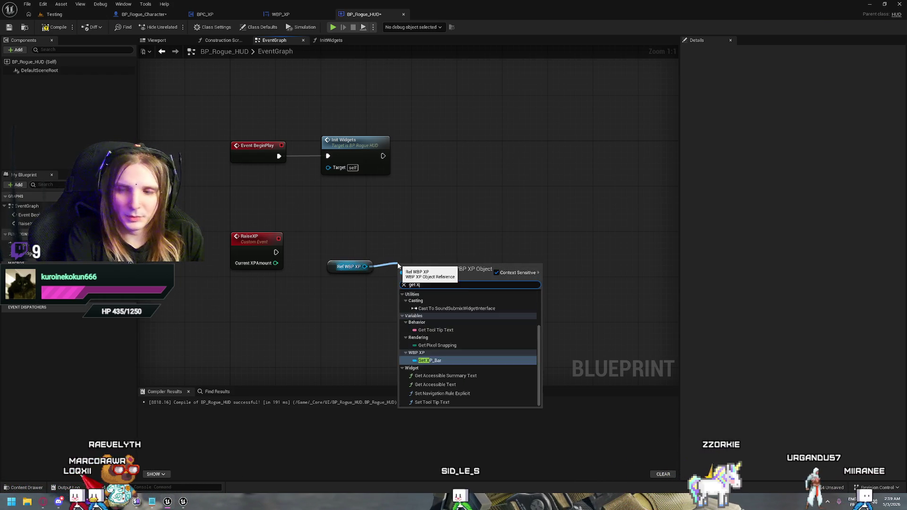
{"action": "key", "text": "Return"}
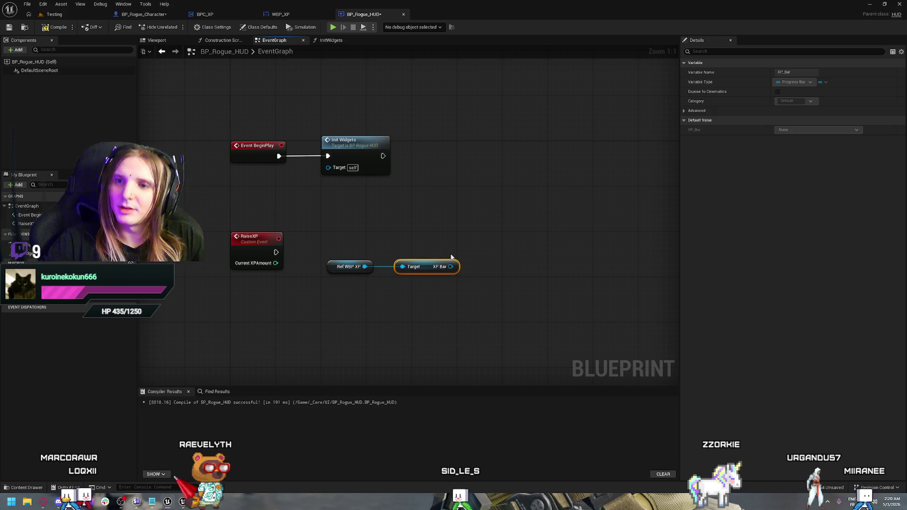
Add a Set Percent node on XP Bar and run it when RaiseXP fires.
{"action": "left_click_drag", "start_coordinate": [458, 270], "coordinate": [478, 266]}
{"action": "type", "text": "set"}
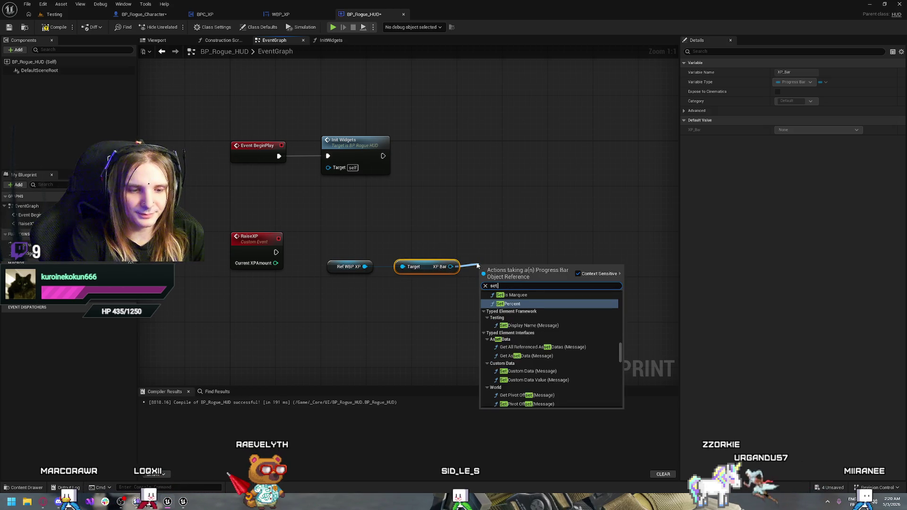
{"action": "type", "text": " percet"}
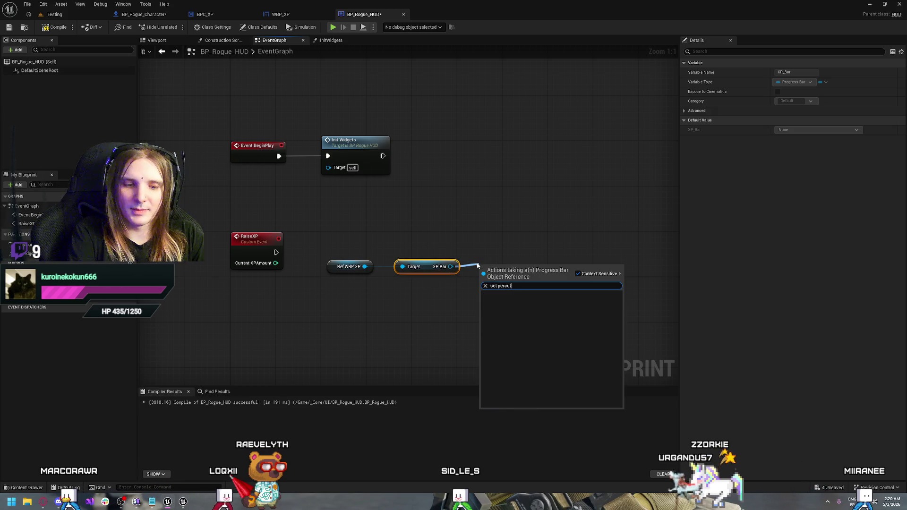
{"action": "key", "text": "BackSpace"}
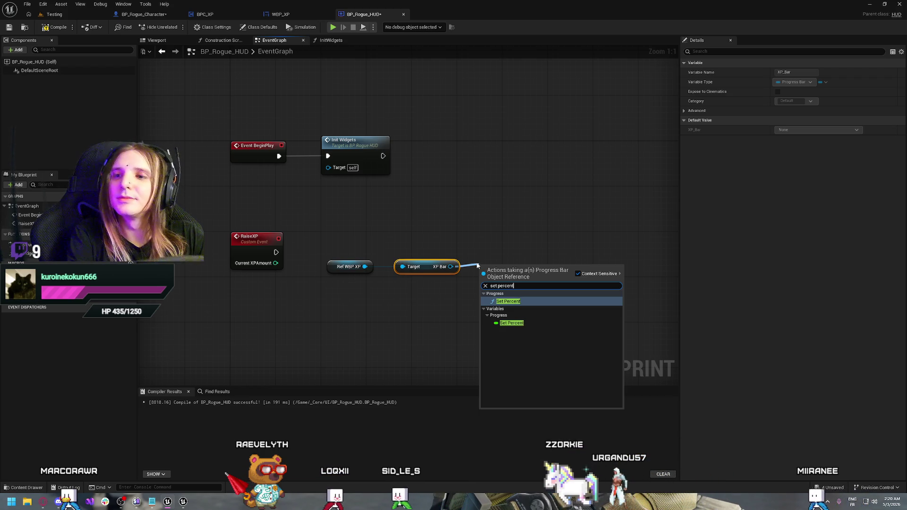
{"action": "key", "text": "Return"}
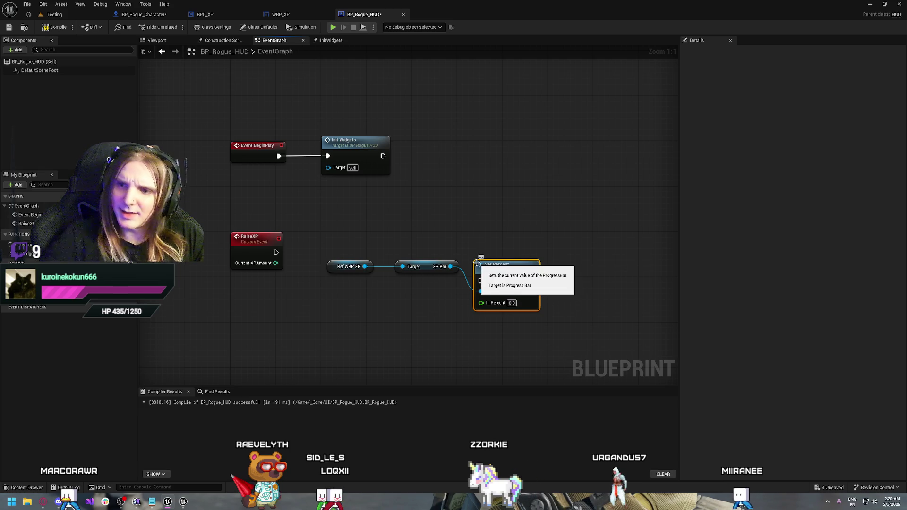
{"action": "mouse_move", "coordinate": [276, 253]}
{"action": "left_mouse_down"}
{"action": "mouse_move", "coordinate": [469, 271]}
{"action": "mouse_move", "coordinate": [481, 281]}
{"action": "mouse_move", "coordinate": [482, 245]}
{"action": "mouse_move", "coordinate": [472, 245]}
{"action": "mouse_move", "coordinate": [481, 236]}
{"action": "left_mouse_up"}
{"action": "left_click", "coordinate": [412, 268]}
Add a second Integer input RequiredXP to RaiseXP and rename the first input CurrentXP.
{"action": "left_click", "coordinate": [315, 232]}
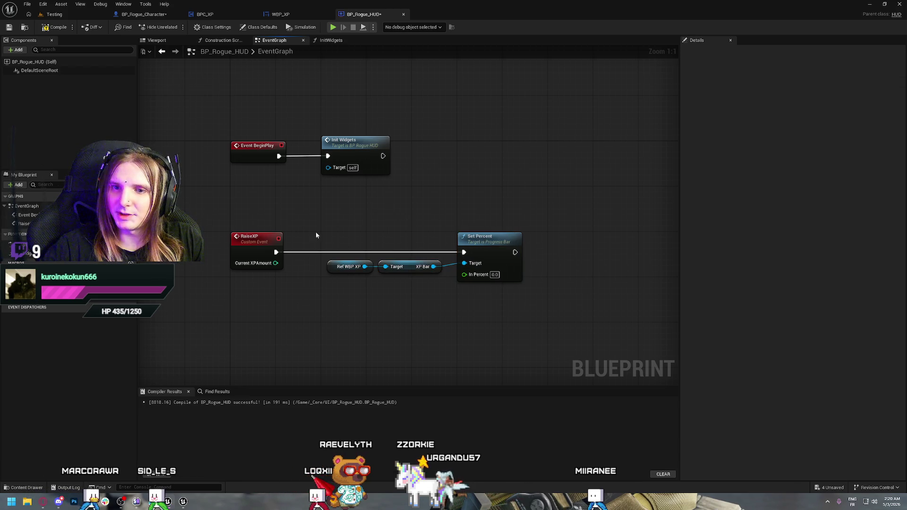
{"action": "left_click", "coordinate": [254, 238]}
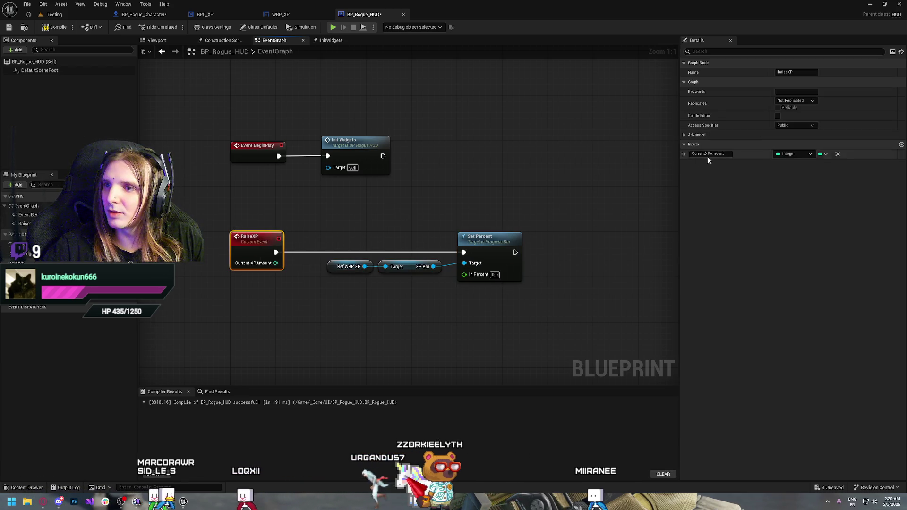
{"action": "left_click", "coordinate": [902, 145]}
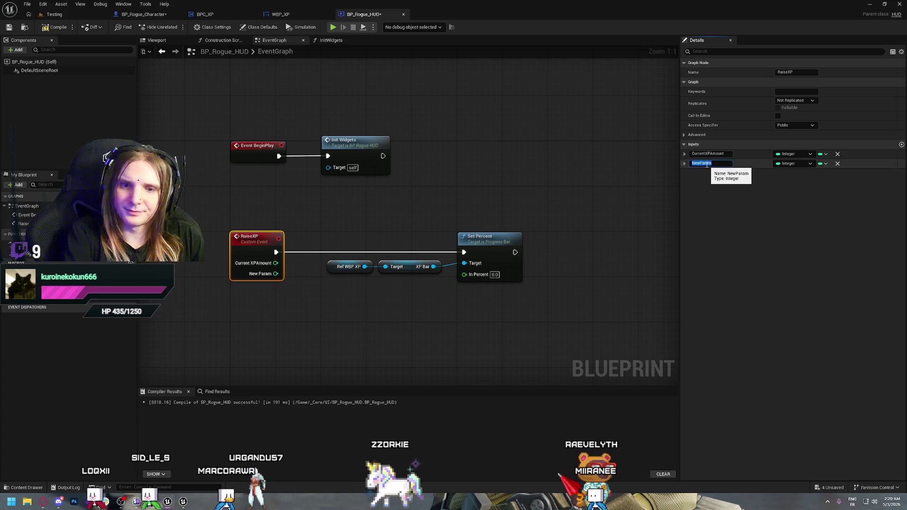
{"action": "type", "text": "RequiredXP"}
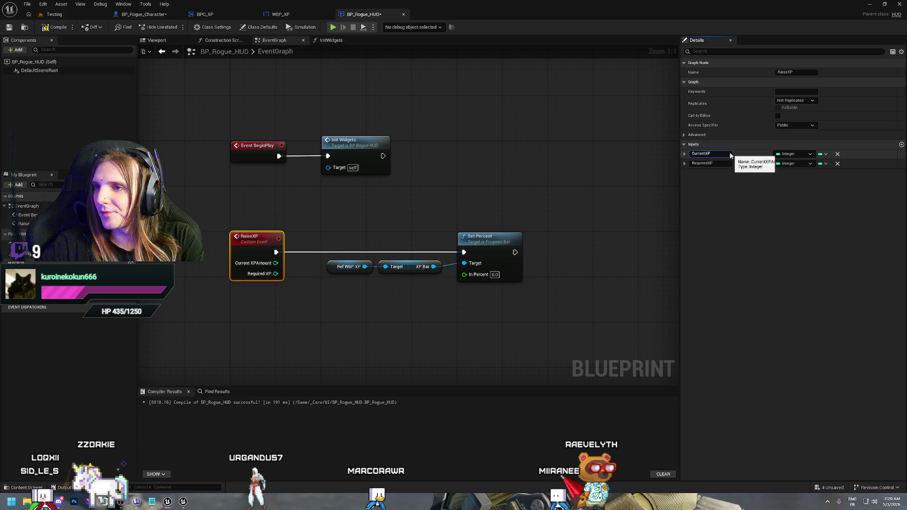
{"action": "left_click", "coordinate": [508, 189]}
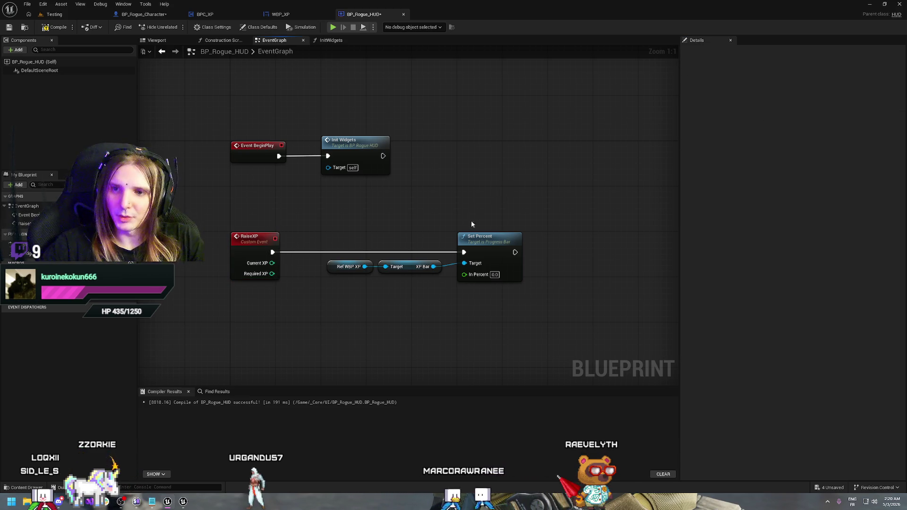
Shift the XP Bar and Set Percent nodes right, trying a Divide node off Current XP, then deleting it.
{"action": "left_click_drag", "start_coordinate": [339, 229], "coordinate": [524, 283]}
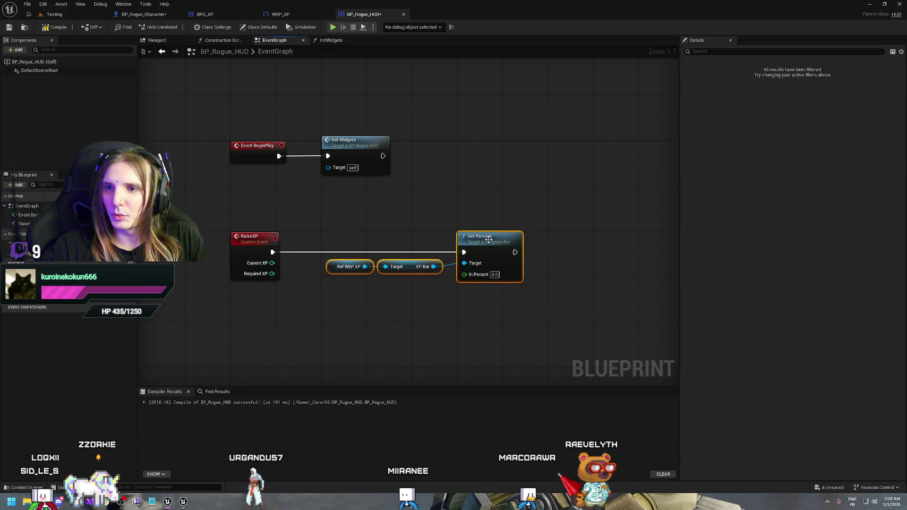
{"action": "left_click_drag", "start_coordinate": [410, 267], "coordinate": [455, 267]}
{"action": "left_click", "coordinate": [284, 273]}
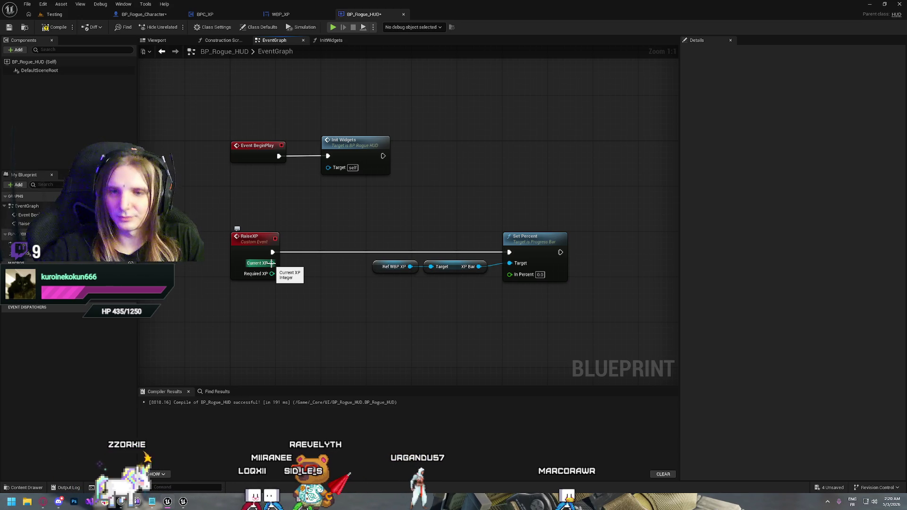
{"action": "left_click_drag", "start_coordinate": [285, 266], "coordinate": [300, 265]}
{"action": "type", "text": "/"}
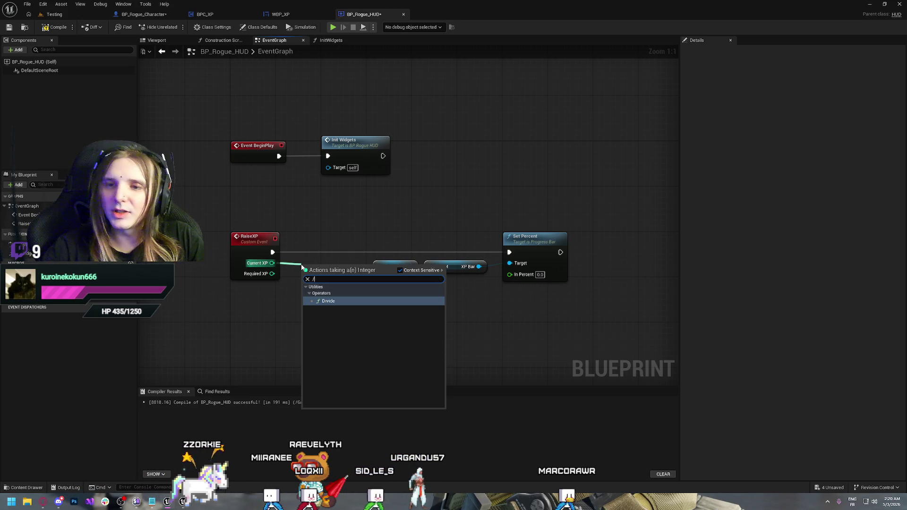
{"action": "key", "text": "Return"}
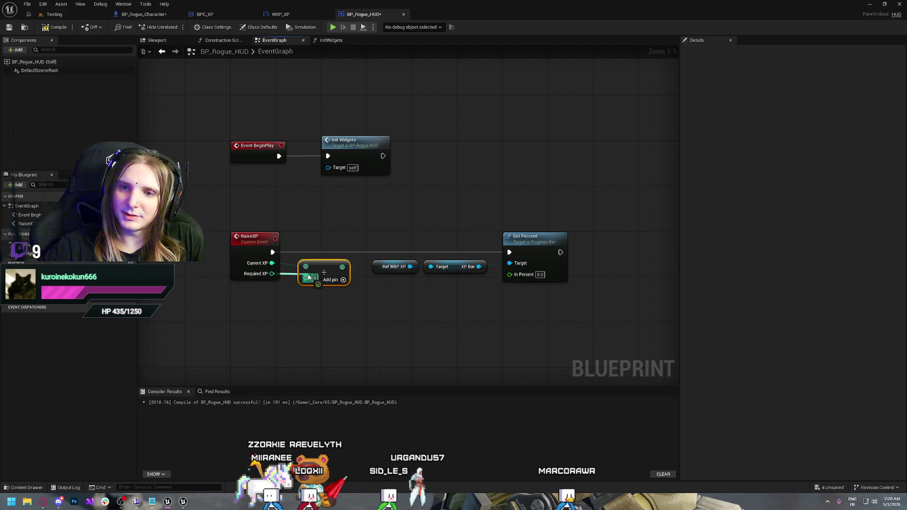
{"action": "left_click_drag", "start_coordinate": [404, 237], "coordinate": [504, 281]}
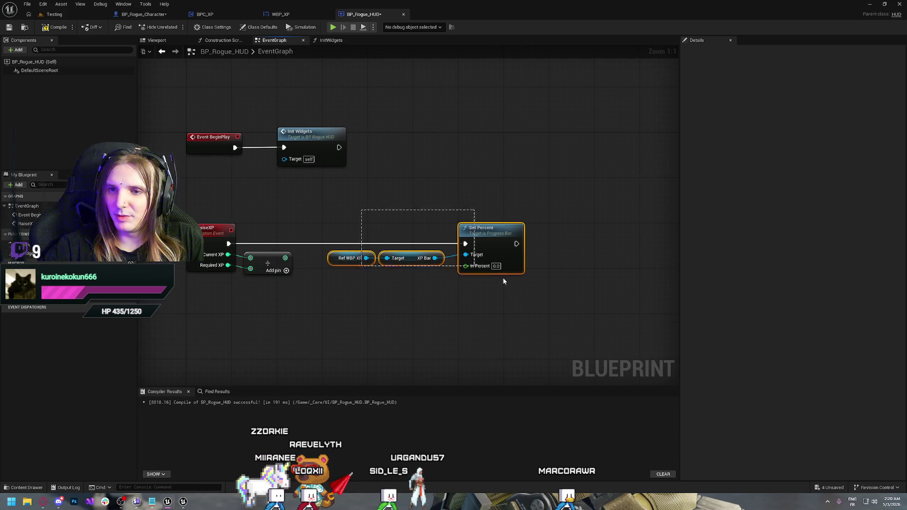
{"action": "mouse_move", "coordinate": [481, 235]}
{"action": "left_mouse_down"}
{"action": "mouse_move", "coordinate": [524, 236]}
{"action": "mouse_move", "coordinate": [467, 236]}
{"action": "mouse_move", "coordinate": [526, 236]}
{"action": "left_mouse_up"}
{"action": "left_click", "coordinate": [462, 200]}
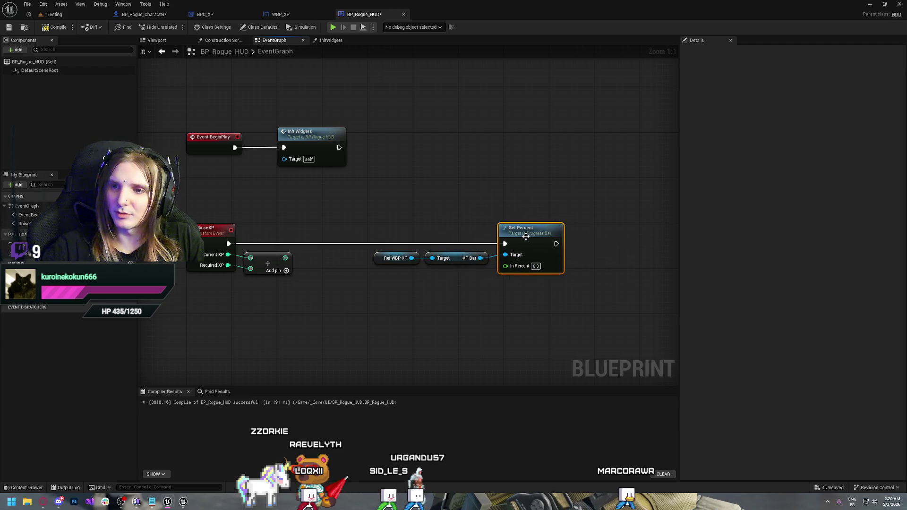
{"action": "key", "text": "ctrl+z"}
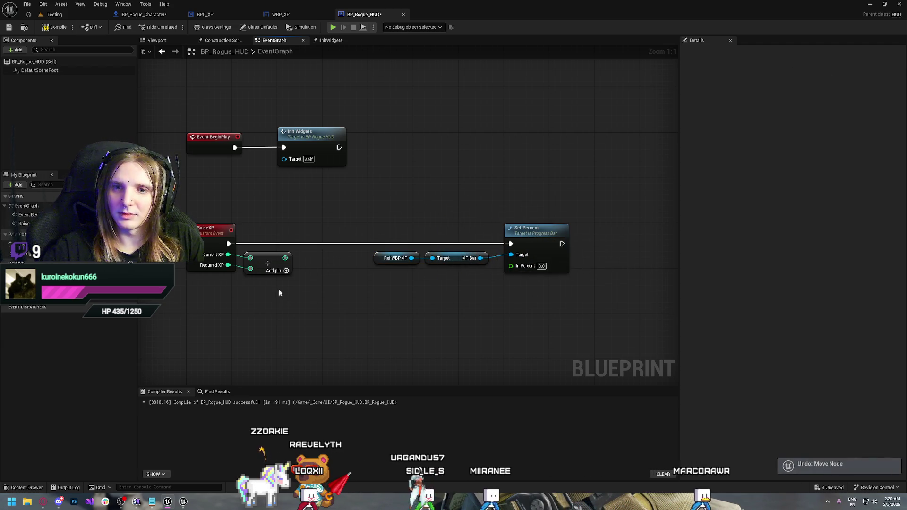
{"action": "left_click", "coordinate": [267, 263]}
{"action": "key", "text": "Delete"}
Place a new Divide node with Current XP as input and its result feeding In Percent.
{"action": "right_click", "coordinate": [254, 263]}
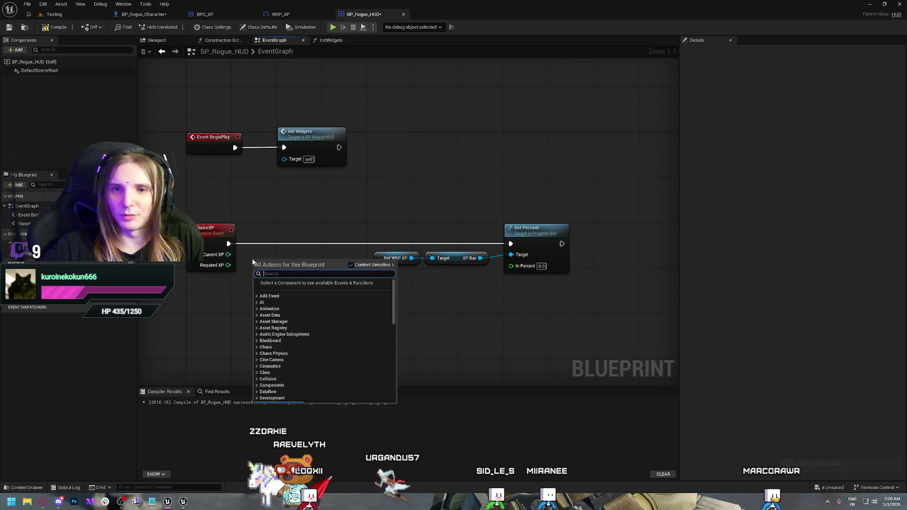
{"action": "type", "text": "/"}
{"action": "key", "text": "Return"}
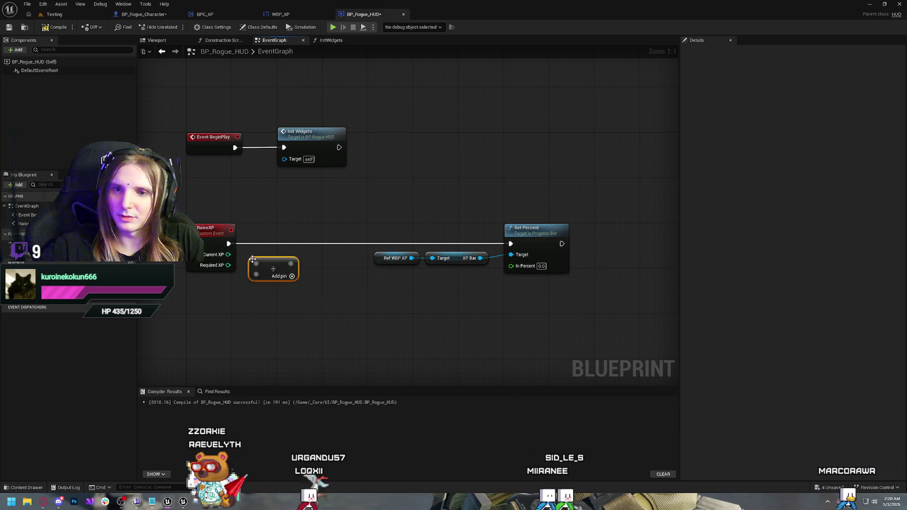
{"action": "left_click_drag", "start_coordinate": [290, 264], "coordinate": [519, 268]}
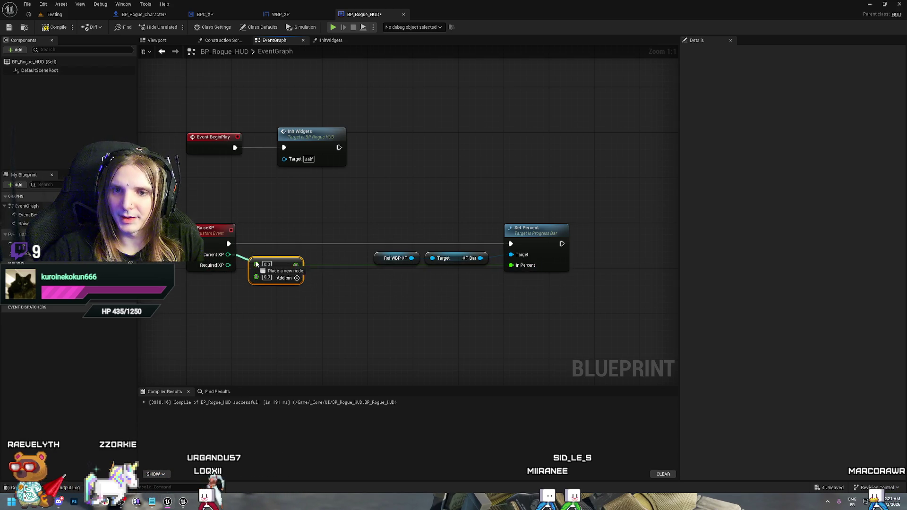
{"action": "left_click_drag", "start_coordinate": [256, 263], "coordinate": [256, 274]}
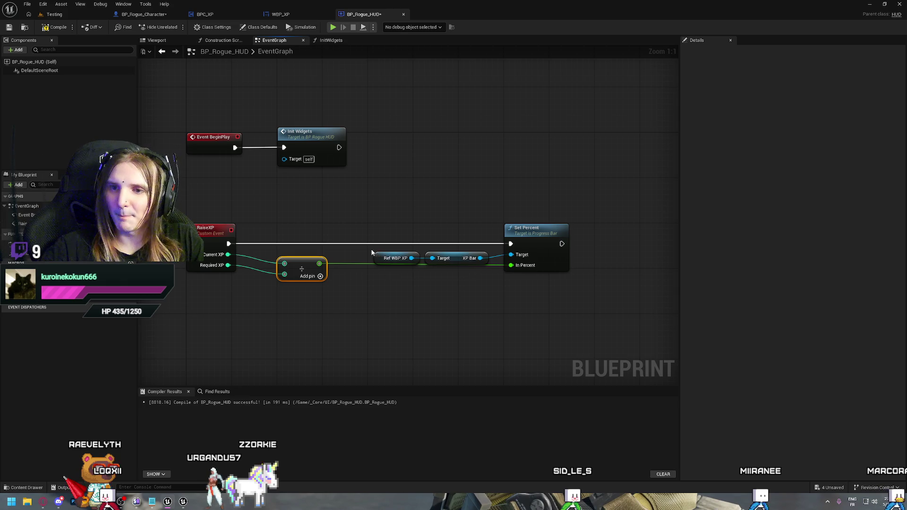
{"action": "left_click_drag", "start_coordinate": [466, 278], "coordinate": [466, 277]}
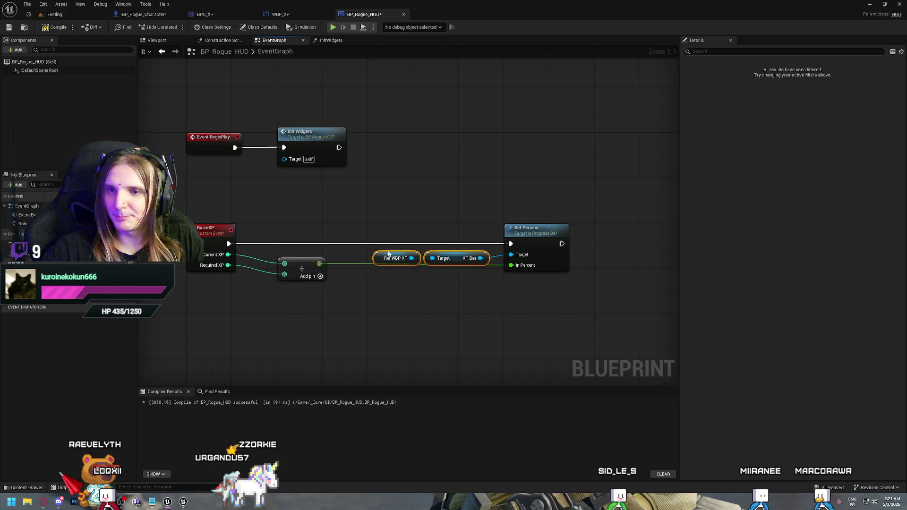
{"action": "left_click_drag", "start_coordinate": [387, 252], "coordinate": [387, 252]}
Slide the Ref WBP XP, XP Bar and Set Percent nodes left toward the Divide, then compile and save.
{"action": "left_click", "coordinate": [425, 204]}
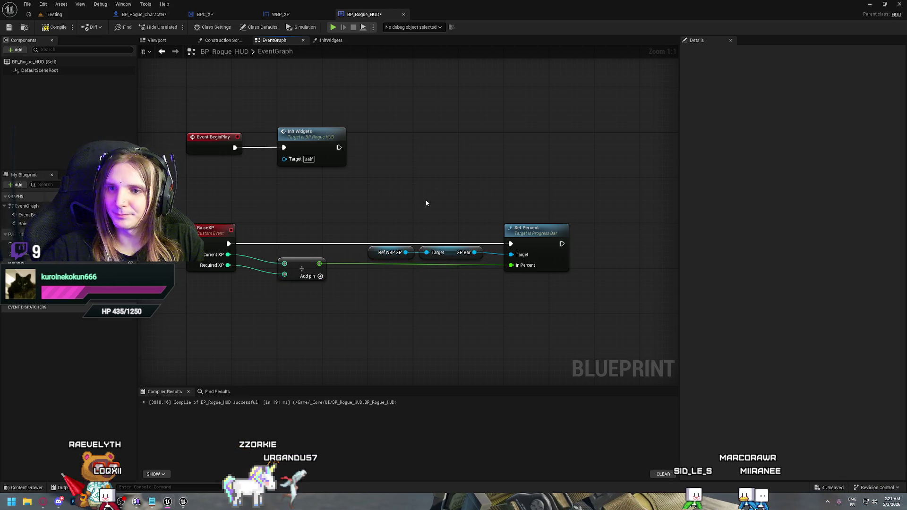
{"action": "left_click", "coordinate": [56, 27]}
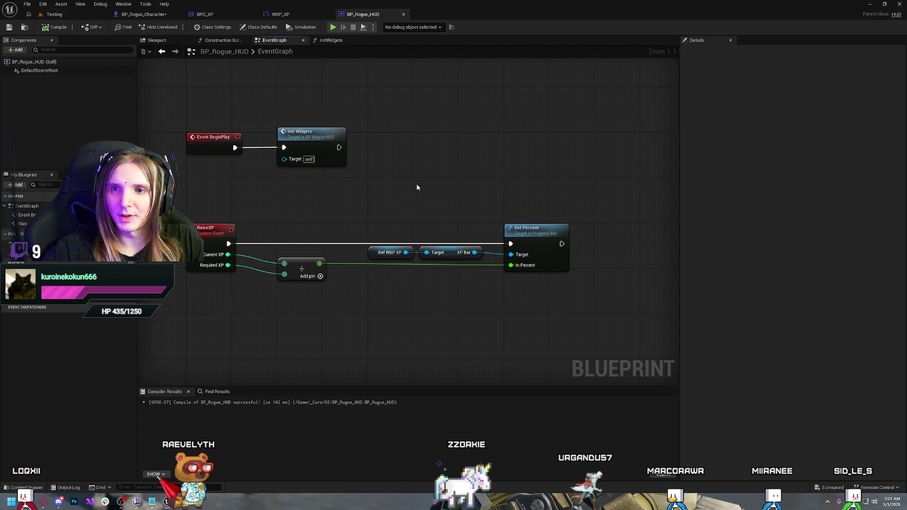
{"action": "left_click_drag", "start_coordinate": [381, 196], "coordinate": [549, 294]}
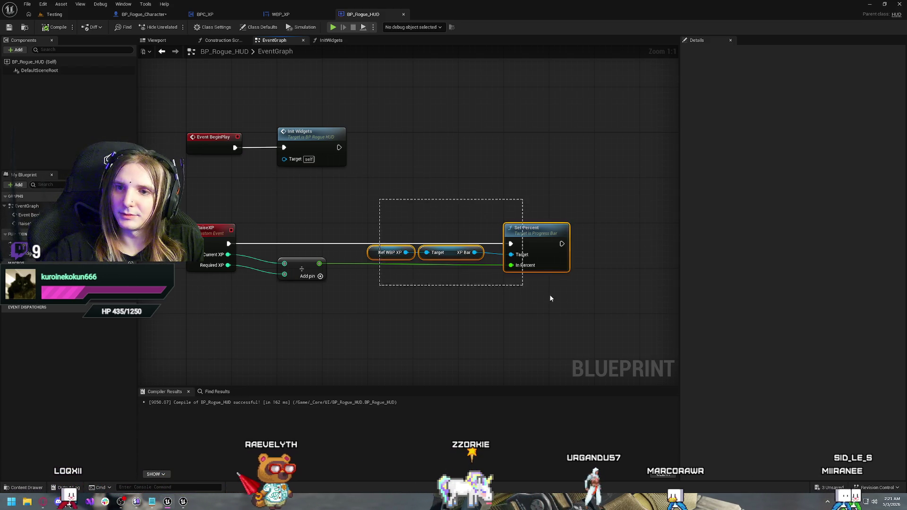
{"action": "left_click_drag", "start_coordinate": [526, 231], "coordinate": [480, 231]}
{"action": "left_click", "coordinate": [431, 199]}
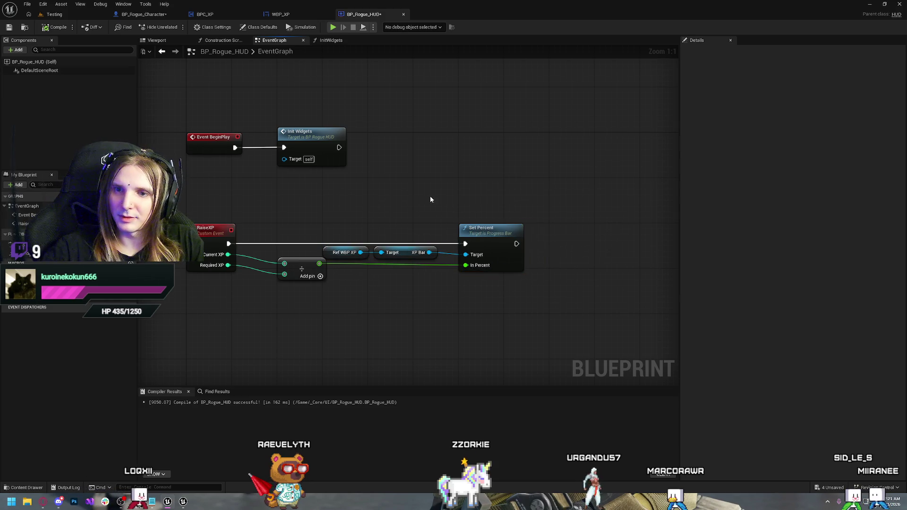
{"action": "left_click", "coordinate": [46, 28]}
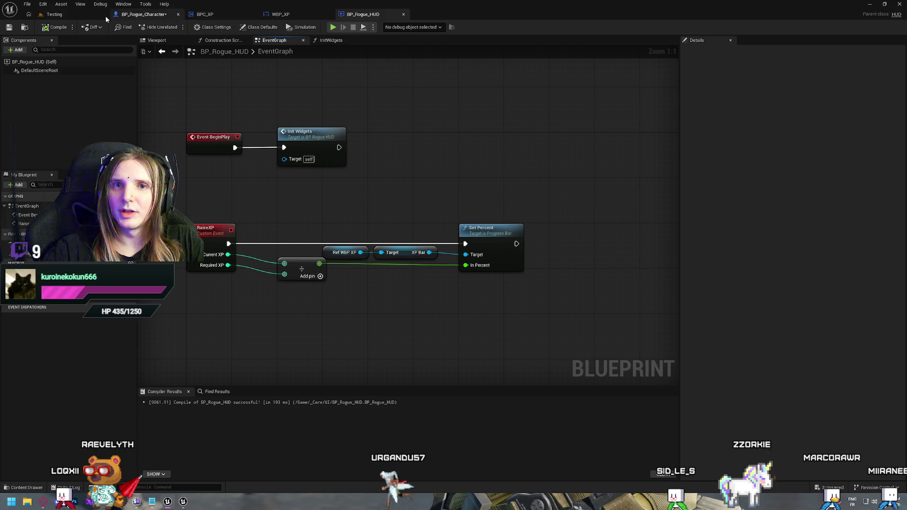
In BP_Rogue_Character, add a Raise XP call off Ref HUD, run after Check for HUD.
{"action": "left_click", "coordinate": [145, 16]}
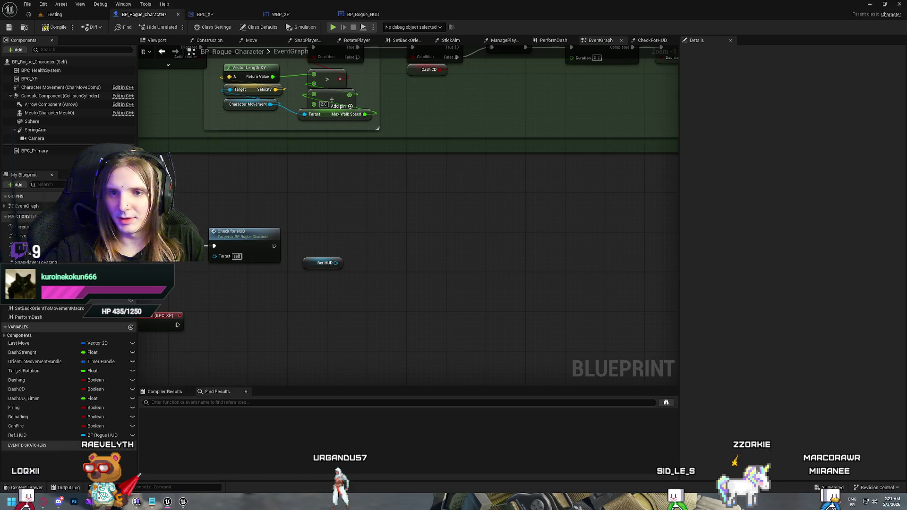
{"action": "left_click_drag", "start_coordinate": [312, 327], "coordinate": [355, 323]}
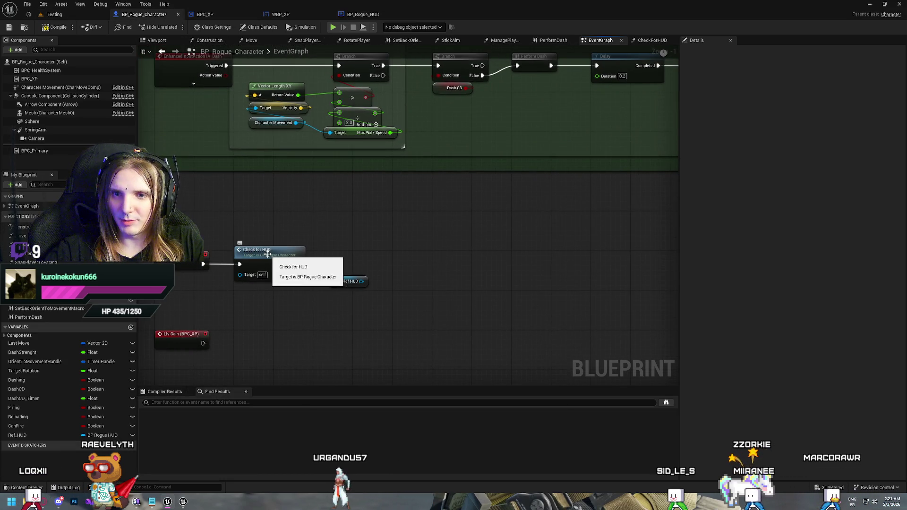
{"action": "left_click_drag", "start_coordinate": [362, 281], "coordinate": [391, 274]}
{"action": "type", "text": "ra"}
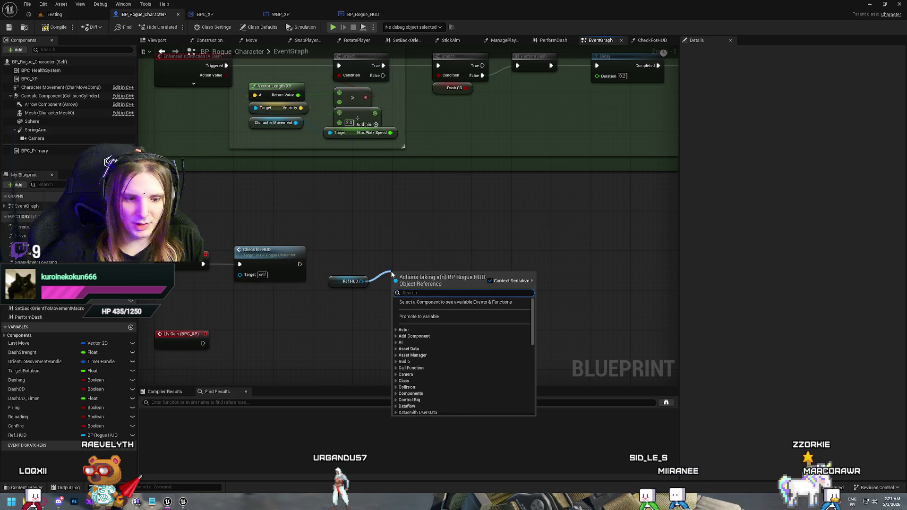
{"action": "type", "text": "ise xp"}
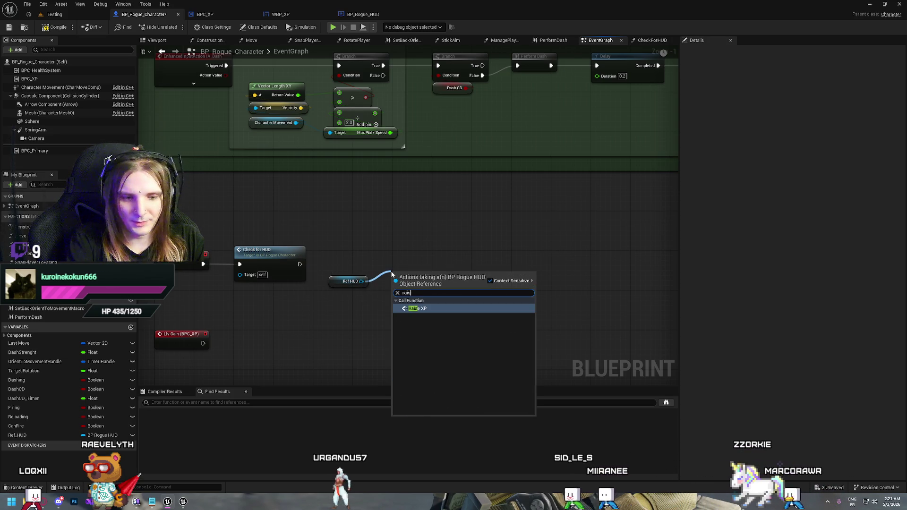
{"action": "key", "text": "Return"}
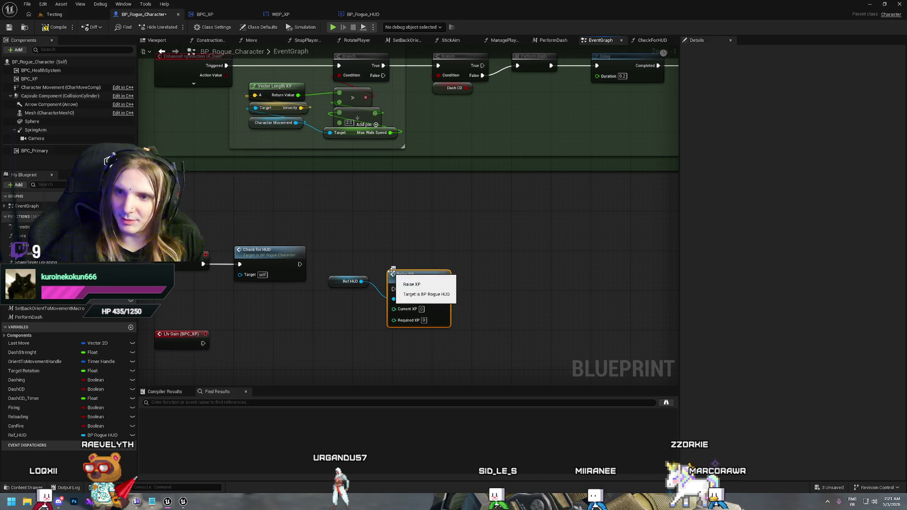
{"action": "left_click_drag", "start_coordinate": [397, 291], "coordinate": [397, 289]}
{"action": "left_click_drag", "start_coordinate": [404, 285], "coordinate": [410, 260]}
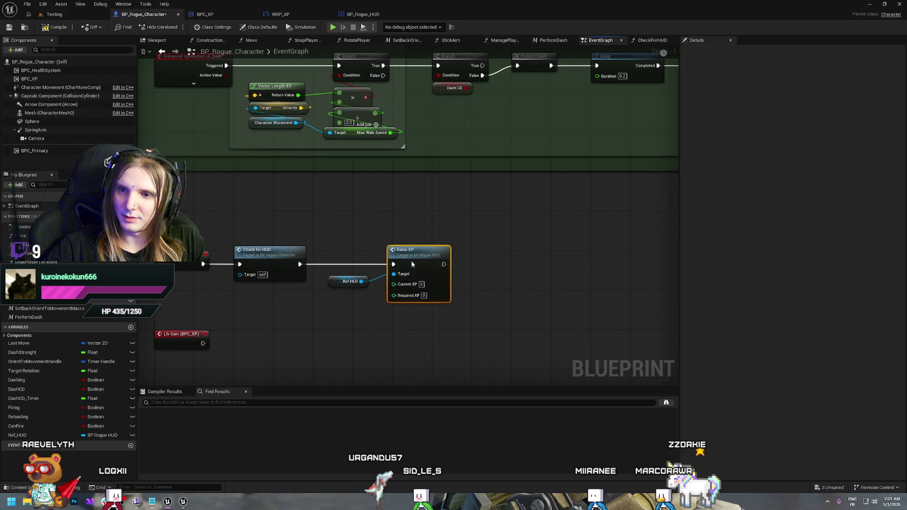
{"action": "left_click_drag", "start_coordinate": [334, 281], "coordinate": [354, 271]}
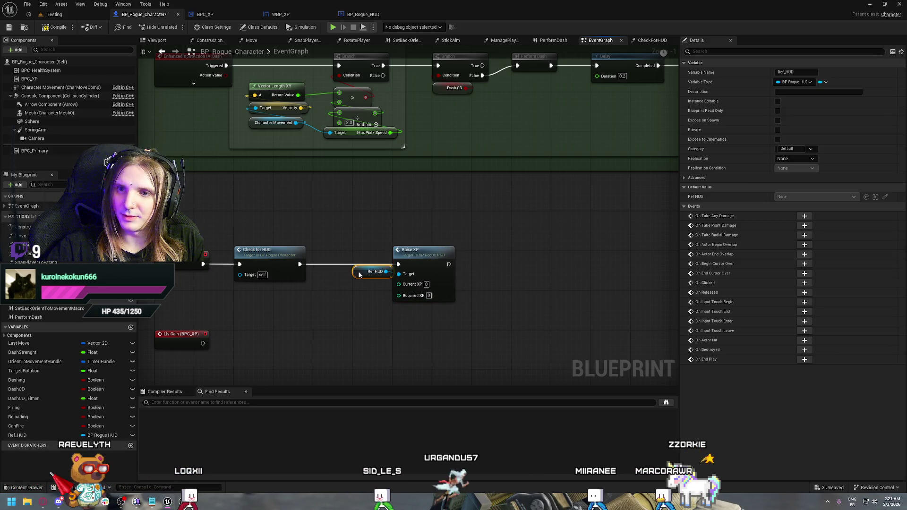
{"action": "left_click", "coordinate": [330, 227]}
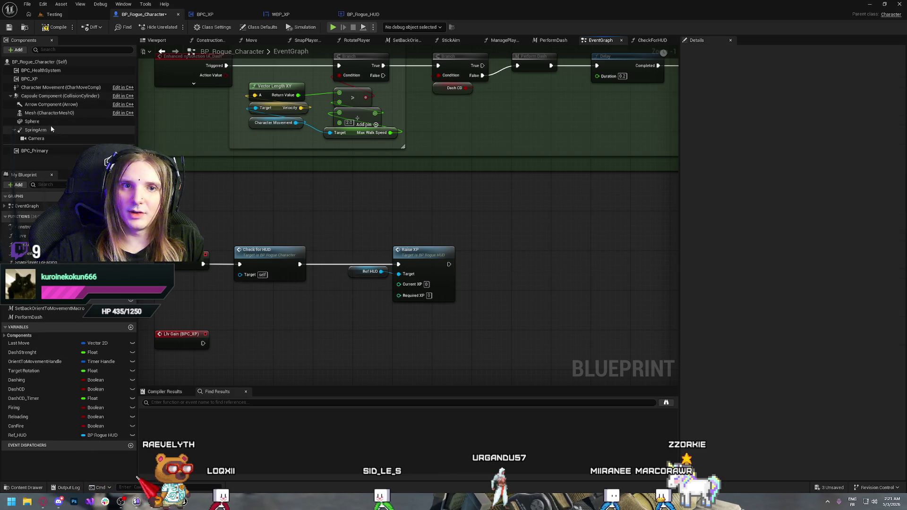
Add a BPC XP getter with XP Current and wire it into Raise XP's Current XP.
{"action": "mouse_move", "coordinate": [29, 79]}
{"action": "left_mouse_down"}
{"action": "mouse_move", "coordinate": [312, 291]}
{"action": "mouse_move", "coordinate": [357, 298]}
{"action": "left_mouse_up"}
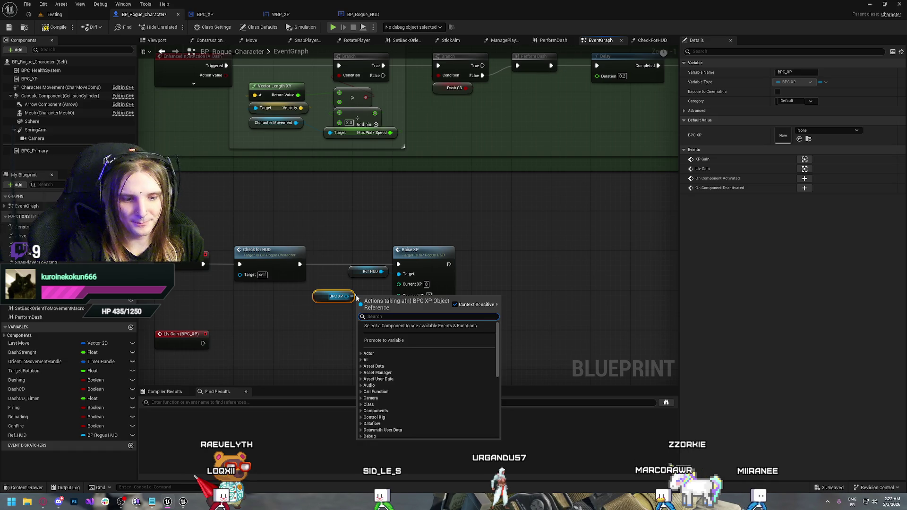
{"action": "type", "text": "current"}
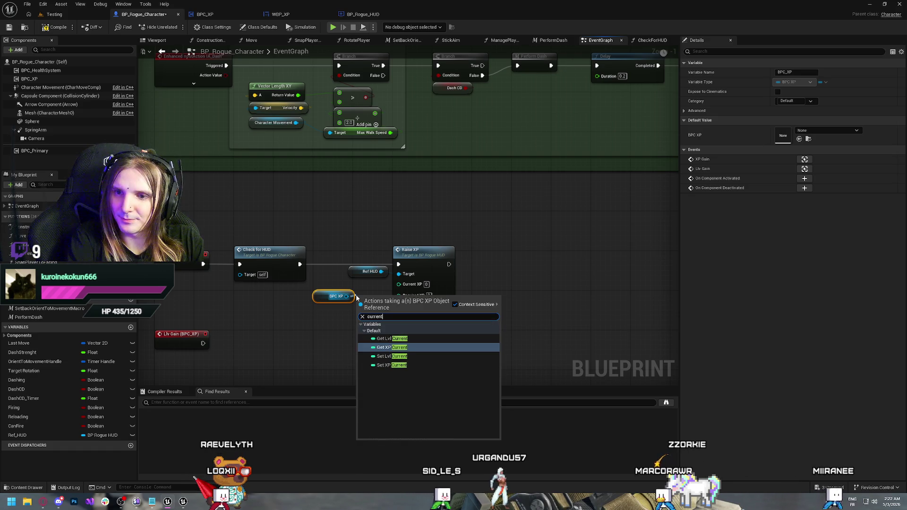
{"action": "key", "text": "Return"}
{"action": "left_click_drag", "start_coordinate": [428, 259], "coordinate": [509, 260]}
{"action": "left_click", "coordinate": [367, 273]}
{"action": "left_click_drag", "start_coordinate": [366, 272], "coordinate": [446, 273]}
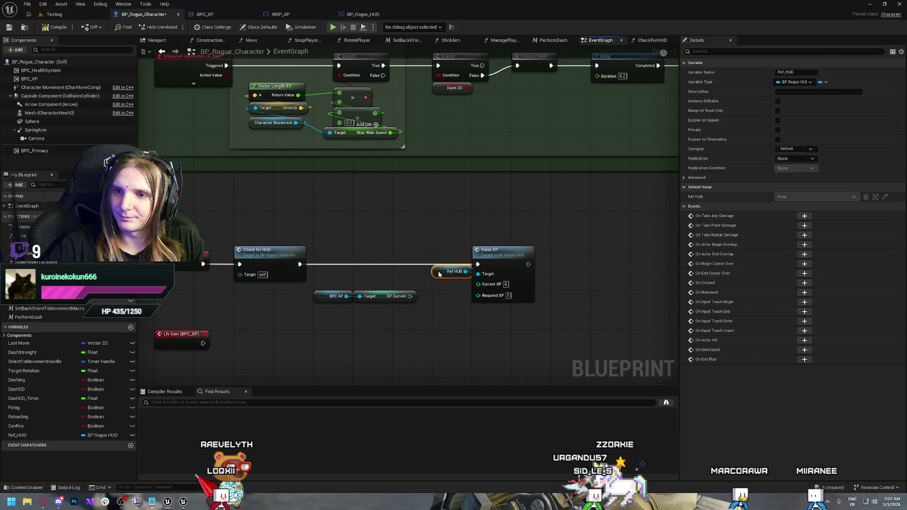
{"action": "left_click_drag", "start_coordinate": [409, 297], "coordinate": [478, 287]}
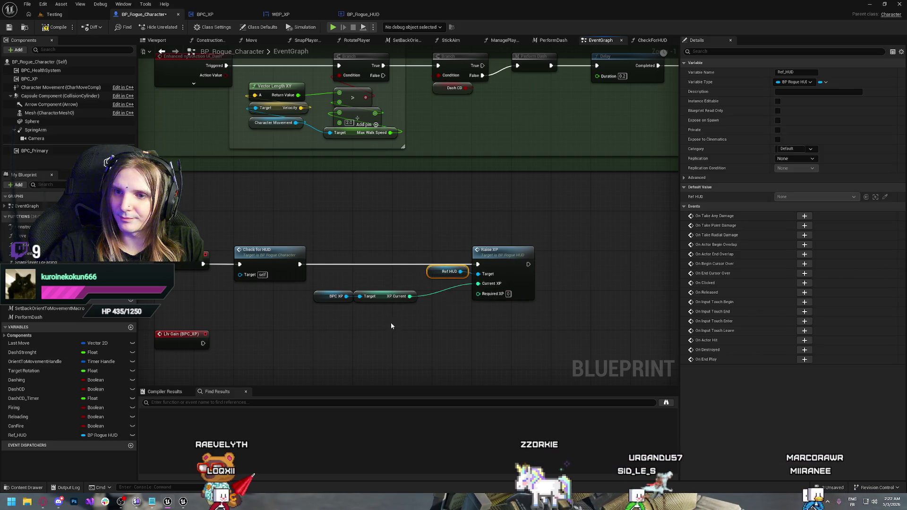
{"action": "left_click", "coordinate": [384, 296]}
{"action": "left_click_drag", "start_coordinate": [384, 297], "coordinate": [433, 286]}
{"action": "left_click", "coordinate": [434, 331]}
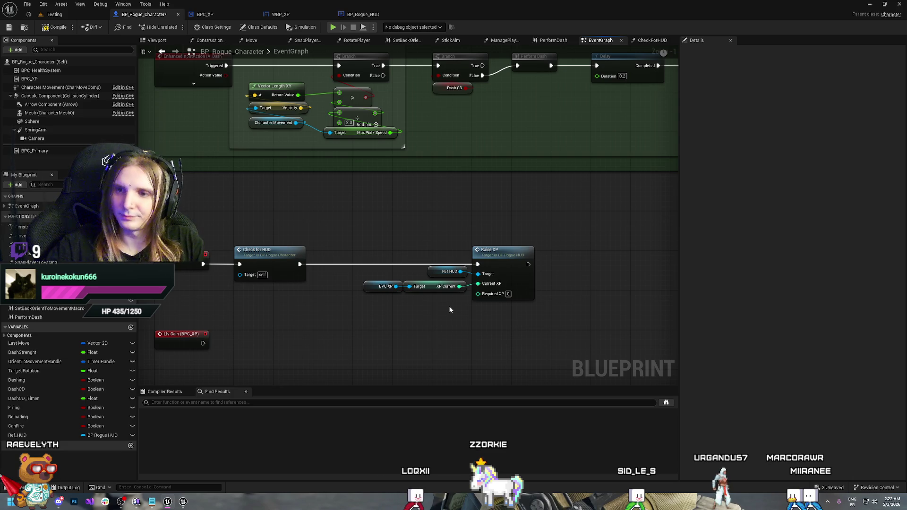
Duplicate the BPC XP getter and search its actions for XP Lvl Up, deleting a mistaken setter.
{"action": "left_click", "coordinate": [369, 285]}
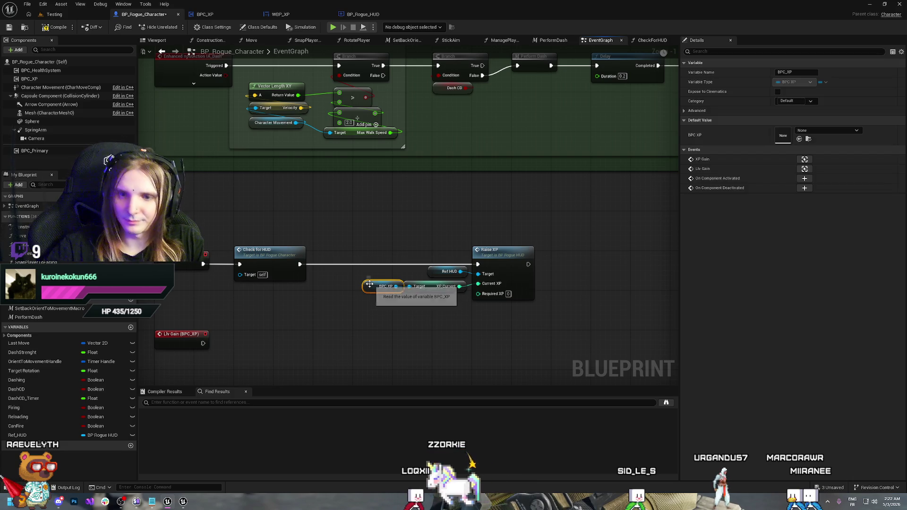
{"action": "key", "text": "ctrl+w"}
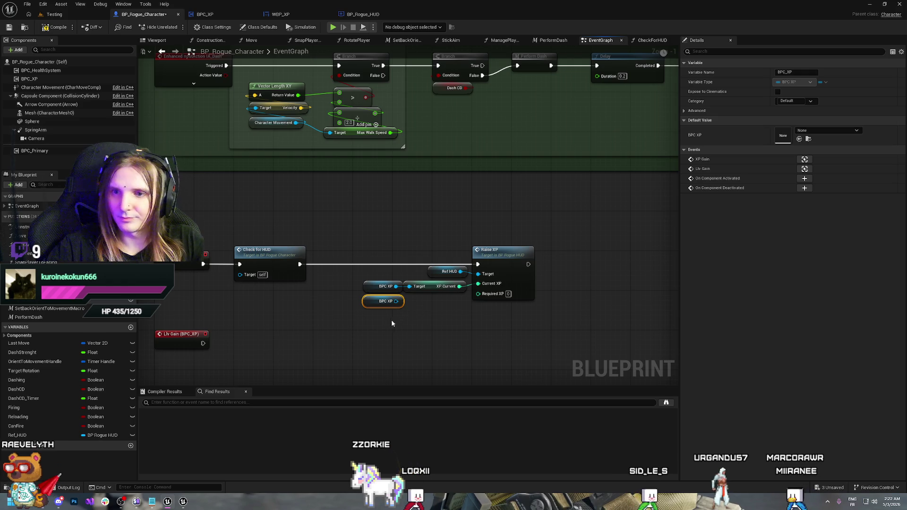
{"action": "mouse_move", "coordinate": [396, 301]}
{"action": "left_mouse_down"}
{"action": "mouse_move", "coordinate": [409, 286]}
{"action": "mouse_move", "coordinate": [397, 302]}
{"action": "mouse_move", "coordinate": [394, 291]}
{"action": "mouse_move", "coordinate": [415, 304]}
{"action": "left_mouse_up"}
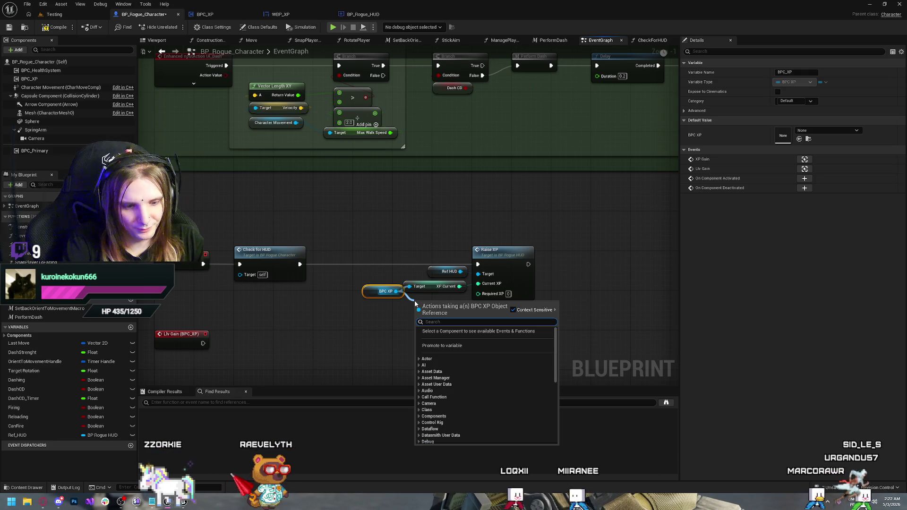
{"action": "type", "text": "requir"}
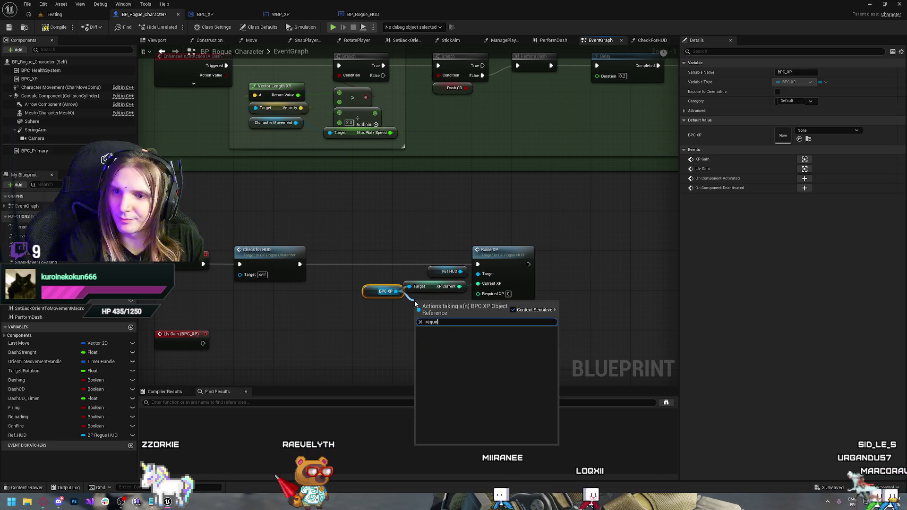
{"action": "key", "text": "BackSpace"}
{"action": "key", "text": "BackSpace"}
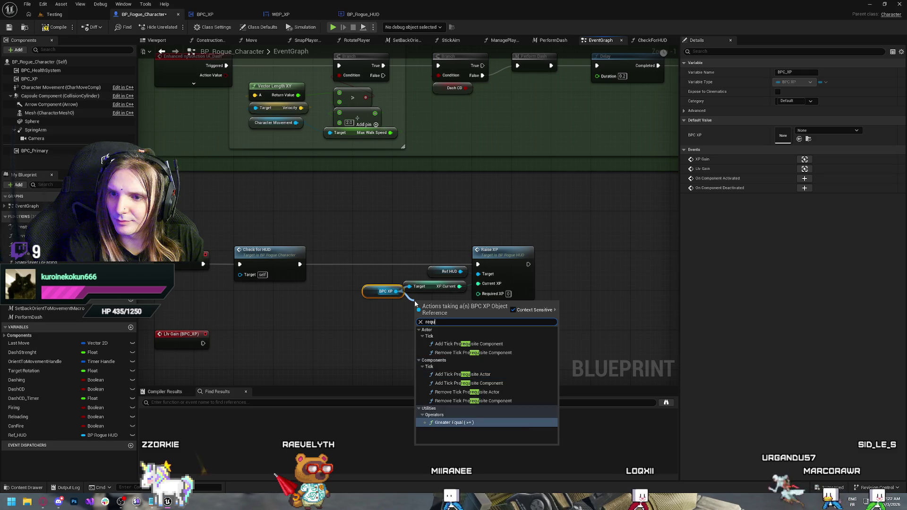
{"action": "key", "text": "BackSpace"}
{"action": "key", "text": "BackSpace"}
{"action": "key", "text": "BackSpace"}
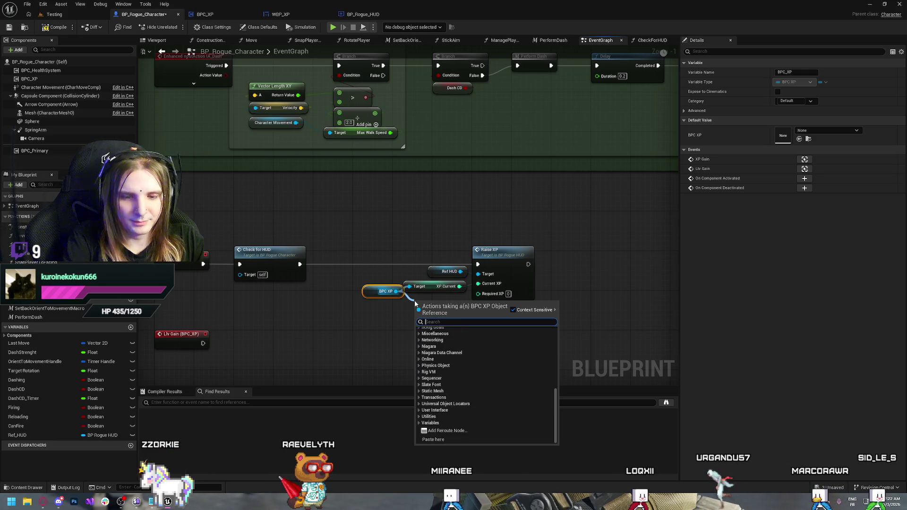
{"action": "type", "text": "XP"}
{"action": "key", "text": "BackSpace"}
{"action": "key", "text": "BackSpace"}
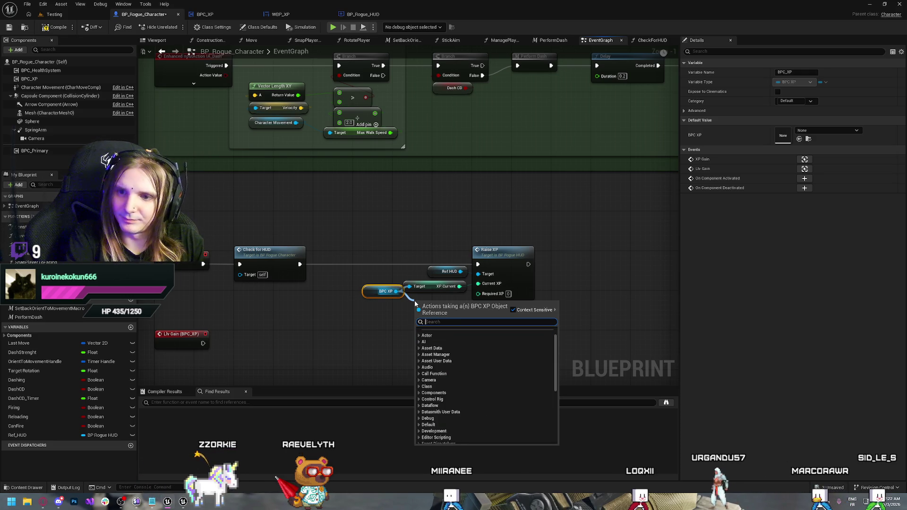
{"action": "type", "text": "LVL"}
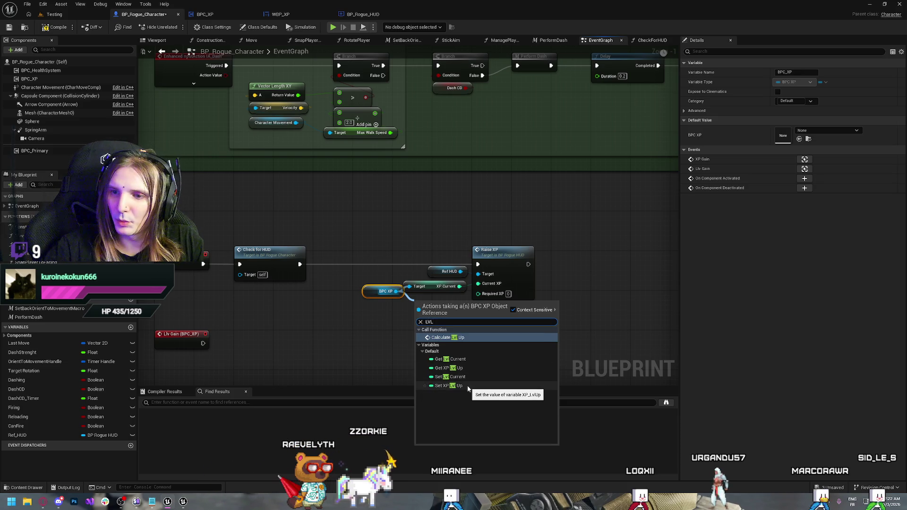
{"action": "left_click", "coordinate": [453, 386]}
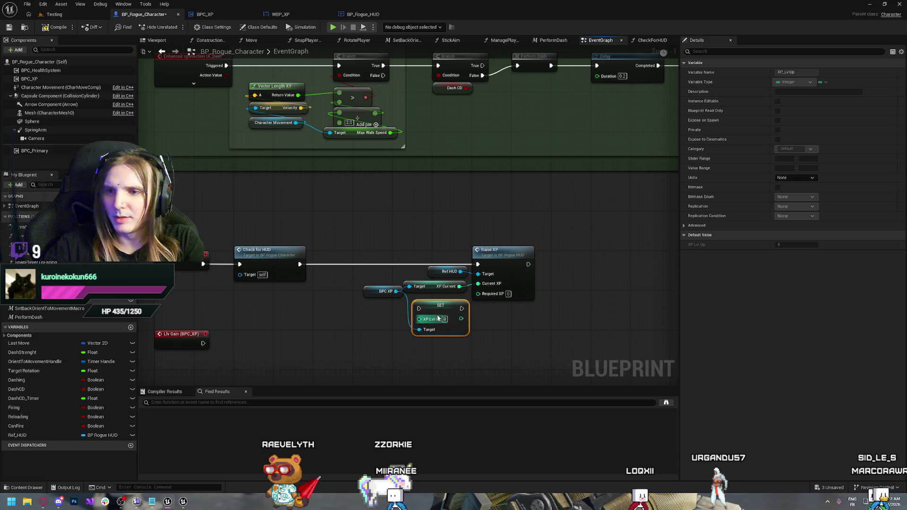
{"action": "key", "text": "Delete"}
Add a Get XP Lvl Up node, wire it into Raise XP's Required XP, and compile.
{"action": "left_click_drag", "start_coordinate": [396, 291], "coordinate": [424, 307]}
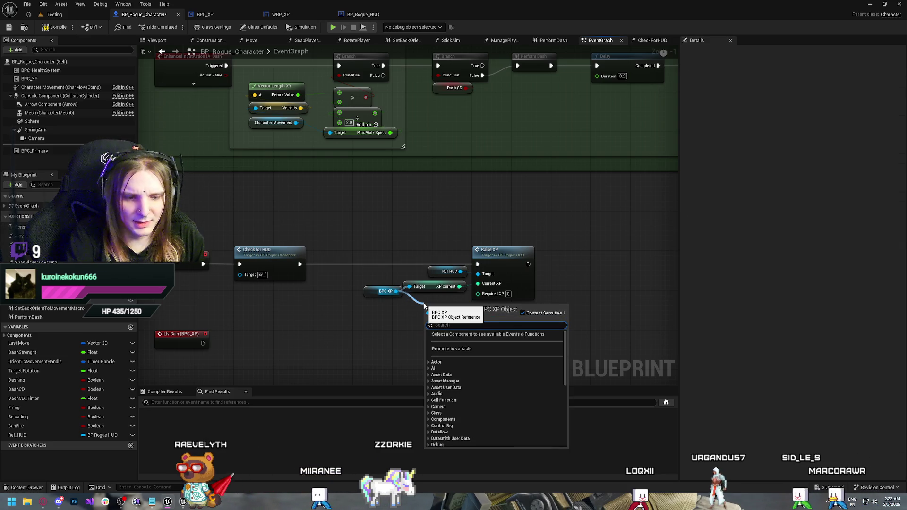
{"action": "type", "text": "XP"}
{"action": "scroll", "coordinate": [519, 372], "scroll_direction": "down", "scroll_amount": 3}
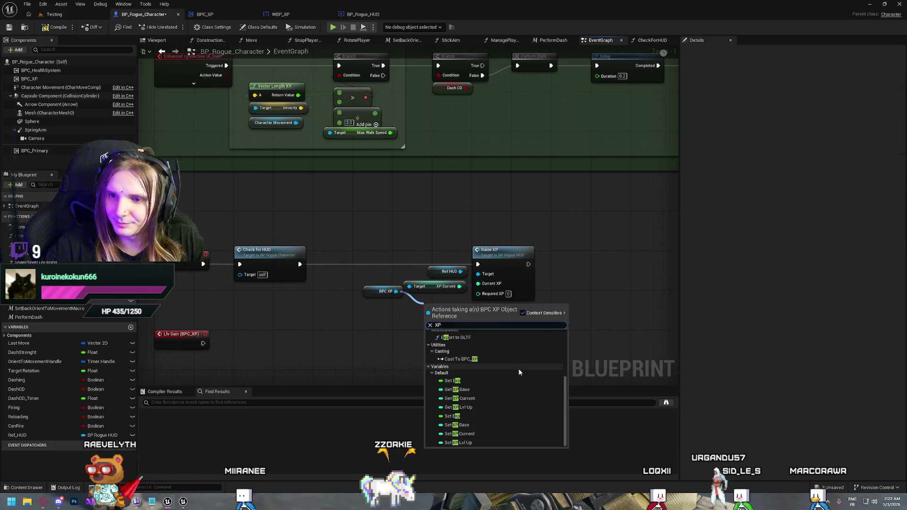
{"action": "left_click", "coordinate": [472, 409]}
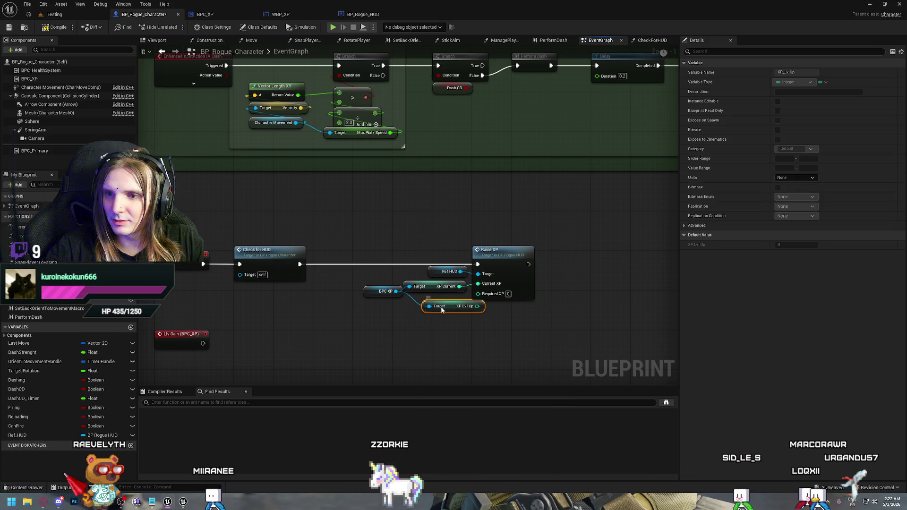
{"action": "mouse_move", "coordinate": [441, 309]}
{"action": "left_mouse_down"}
{"action": "mouse_move", "coordinate": [430, 304]}
{"action": "mouse_move", "coordinate": [478, 293]}
{"action": "left_mouse_up"}
{"action": "left_click", "coordinate": [529, 330]}
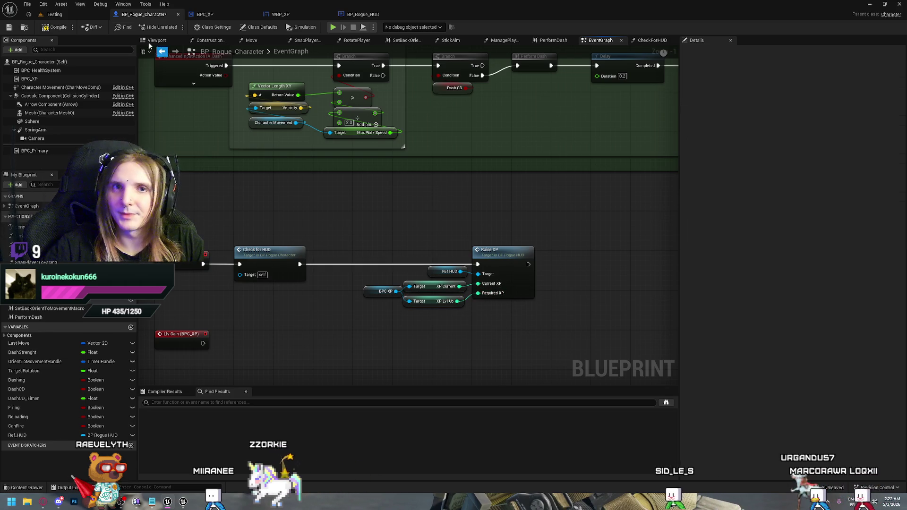
{"action": "left_click", "coordinate": [55, 28]}
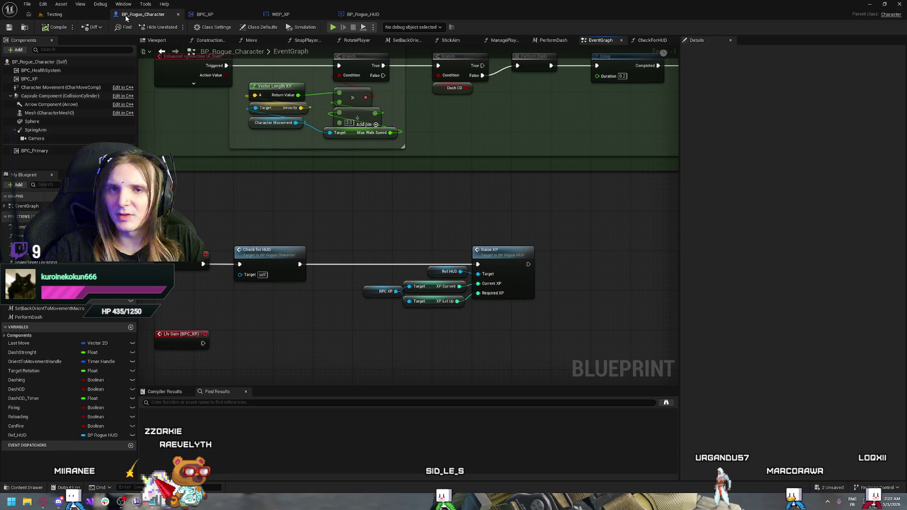
Rename BPC_XP's XP_LvlUp variable to XP_Required, compile BPC_XP, and return to BP_Rogue_Character.
{"action": "left_click", "coordinate": [215, 15]}
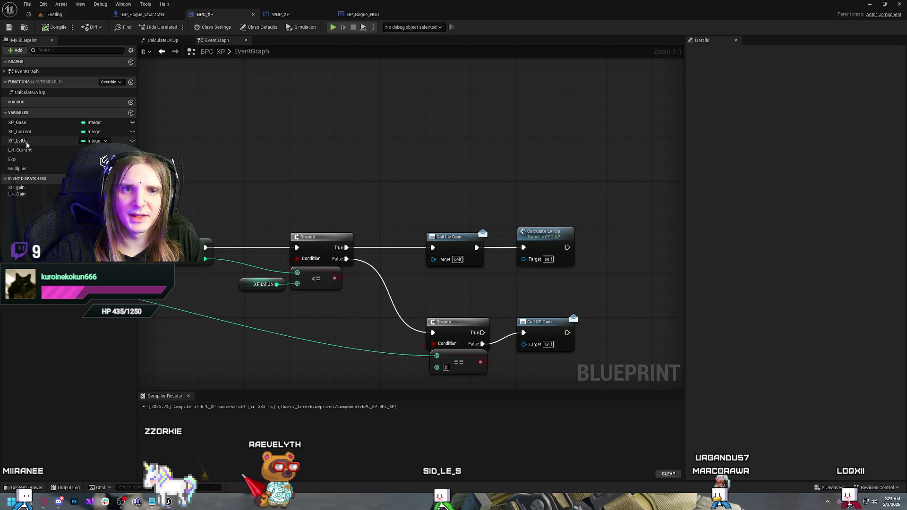
{"action": "left_click", "coordinate": [21, 141]}
{"action": "left_click", "coordinate": [22, 141]}
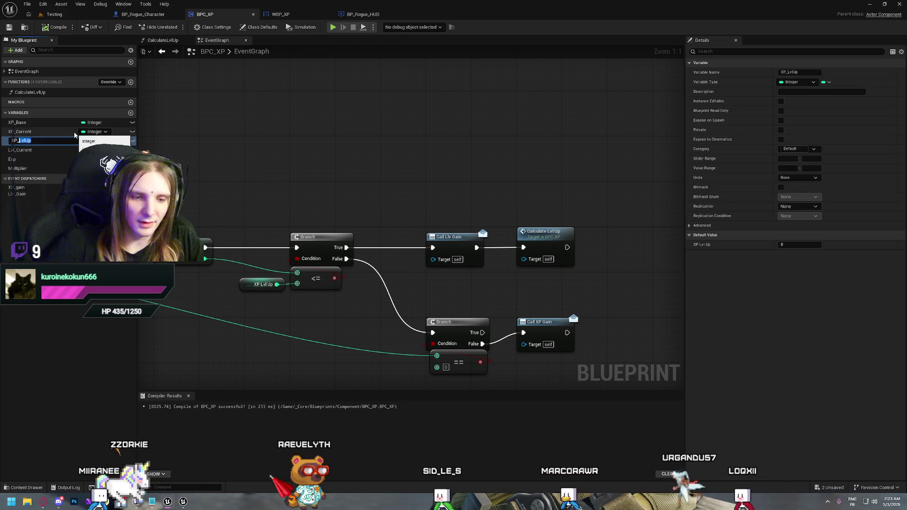
{"action": "type", "text": "Required"}
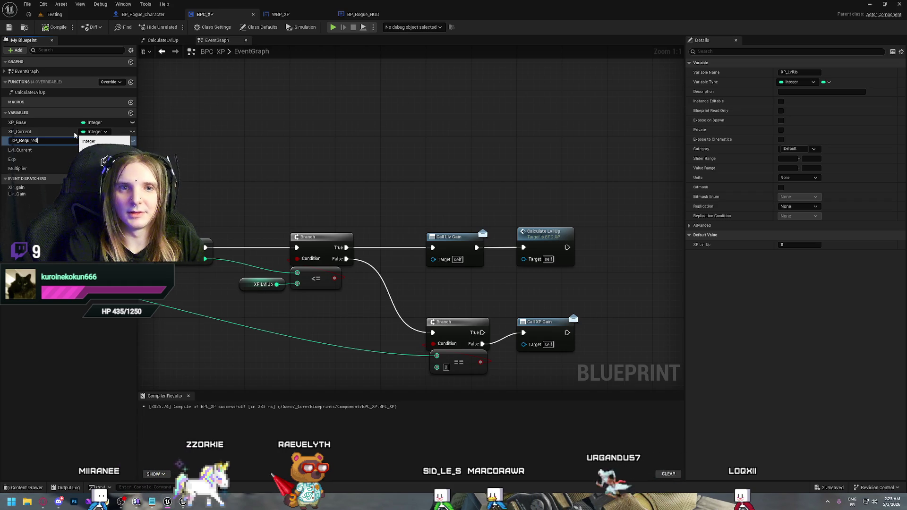
{"action": "key", "text": "Return"}
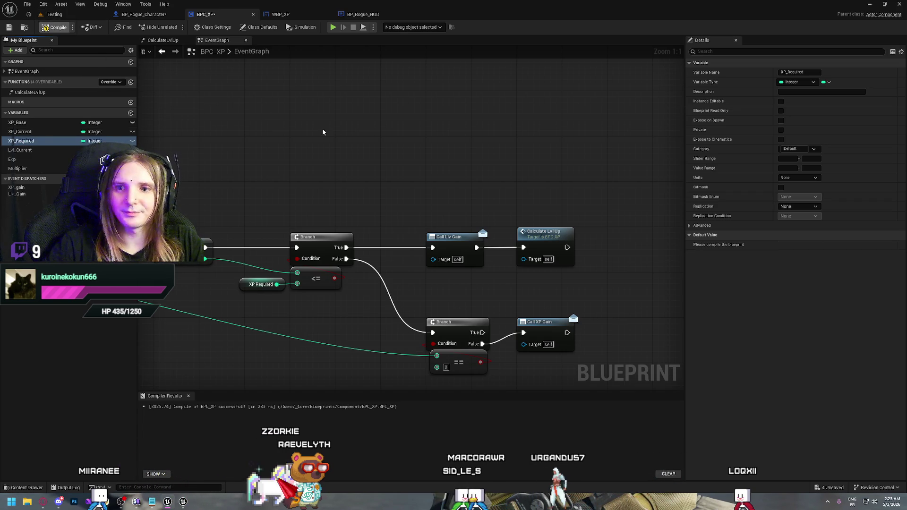
{"action": "key", "text": "F7"}
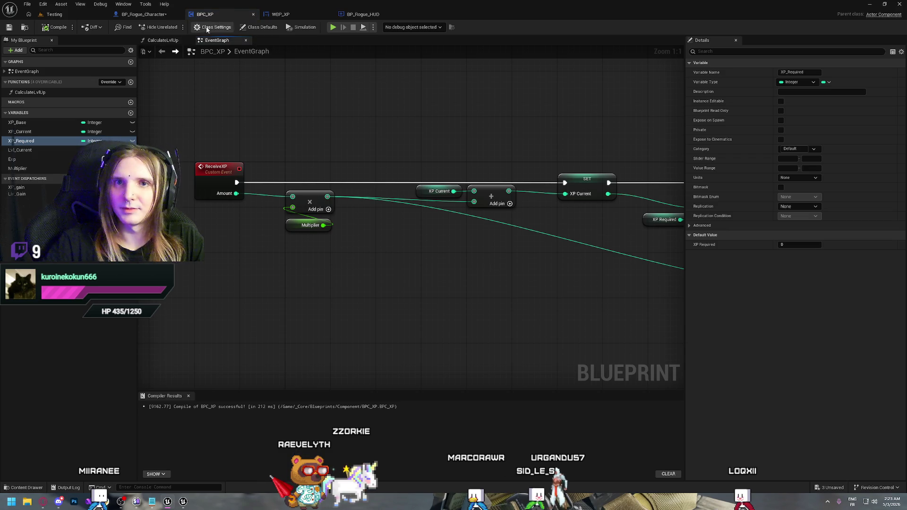
{"action": "left_click", "coordinate": [168, 14]}
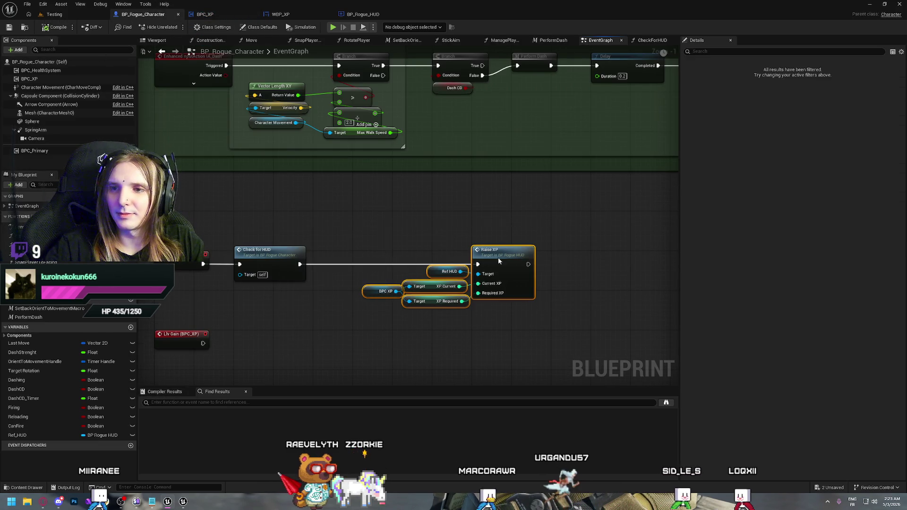
Shift the Raise XP nodes left, recompile, play-test walking toward the cube, then view BP_Rogue_HUD's graph.
{"action": "left_click_drag", "start_coordinate": [498, 257], "coordinate": [460, 259]}
{"action": "left_click", "coordinate": [55, 27]}
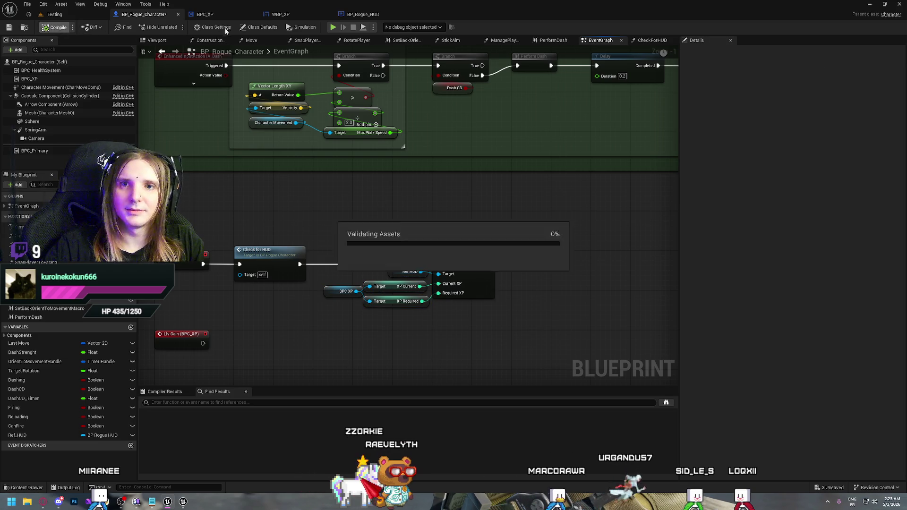
{"action": "left_click", "coordinate": [333, 27]}
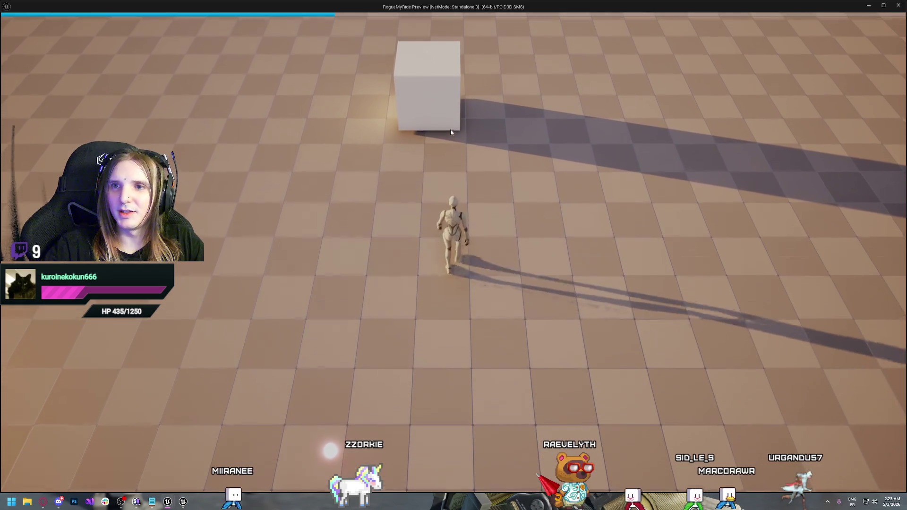
{"action": "left_click", "coordinate": [450, 129]}
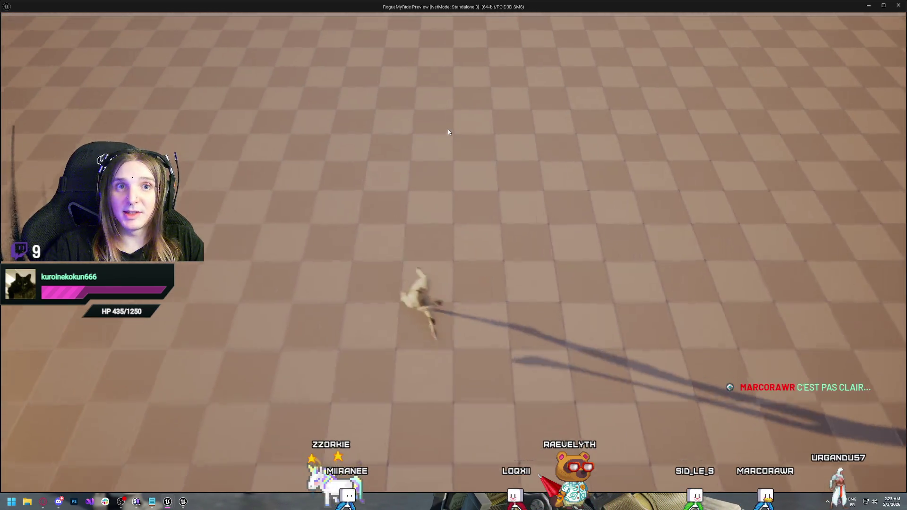
{"action": "key", "text": "Escape"}
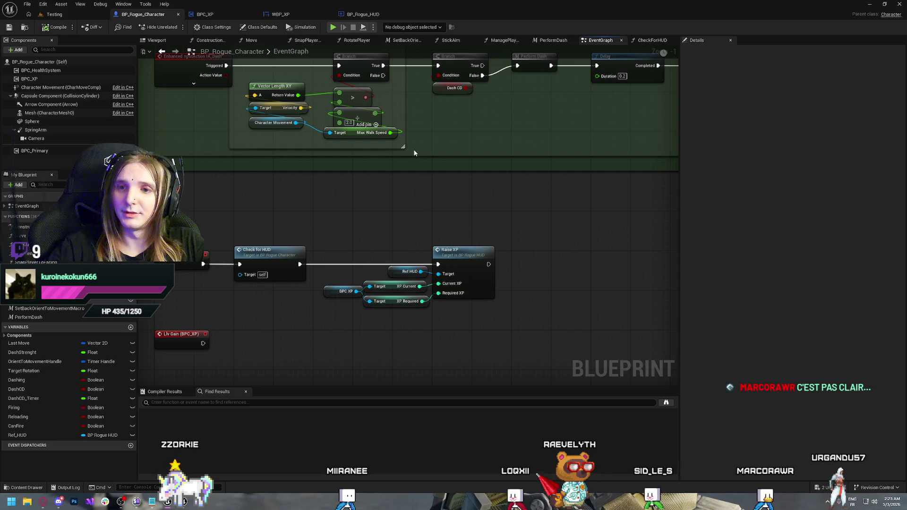
{"action": "left_click", "coordinate": [363, 15]}
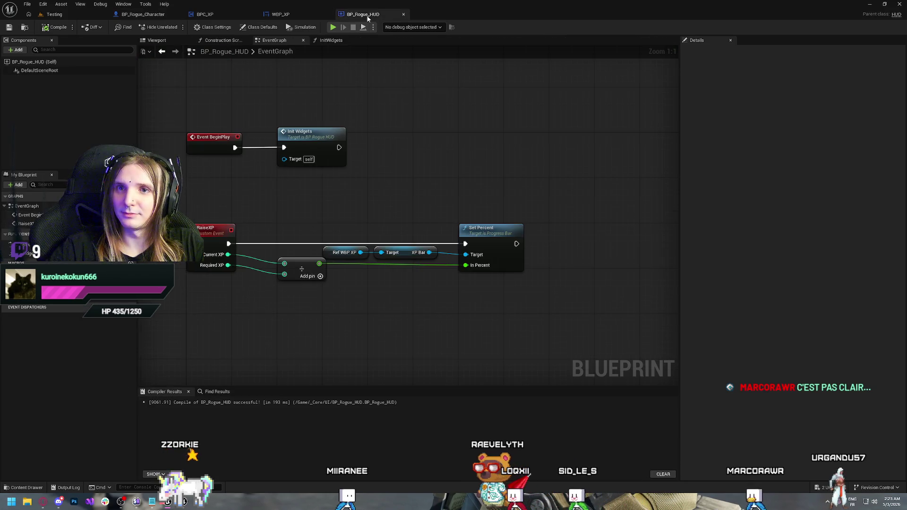
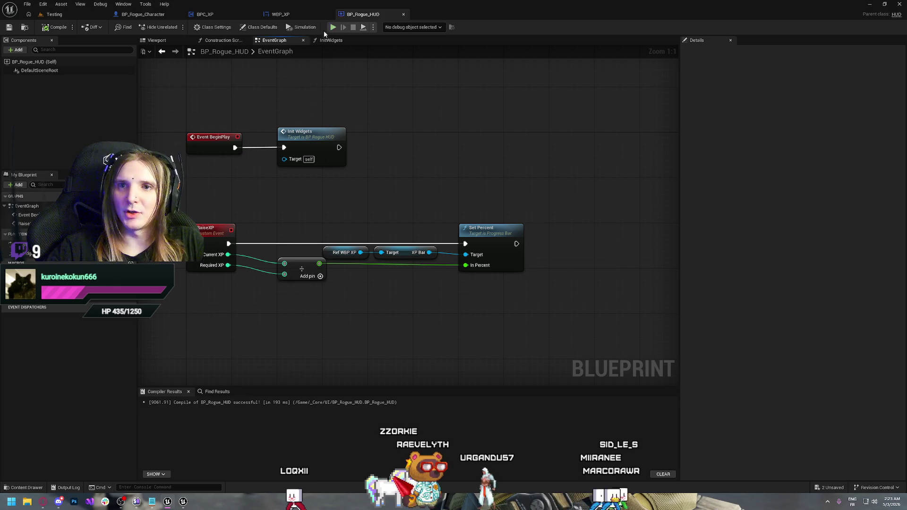
Glance at the HUD viewport and event graph, then bring up the WBP_XP widget designer.
{"action": "left_click", "coordinate": [157, 40]}
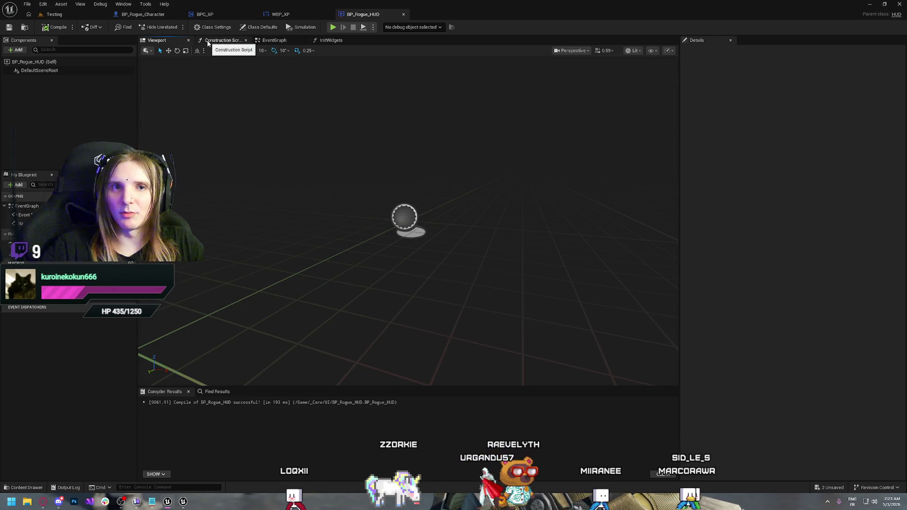
{"action": "left_click", "coordinate": [279, 39]}
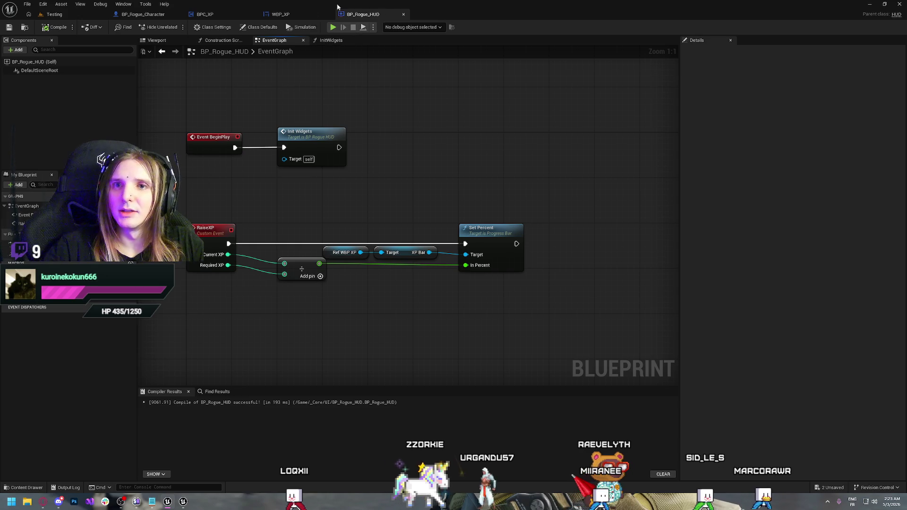
{"action": "left_click", "coordinate": [279, 14]}
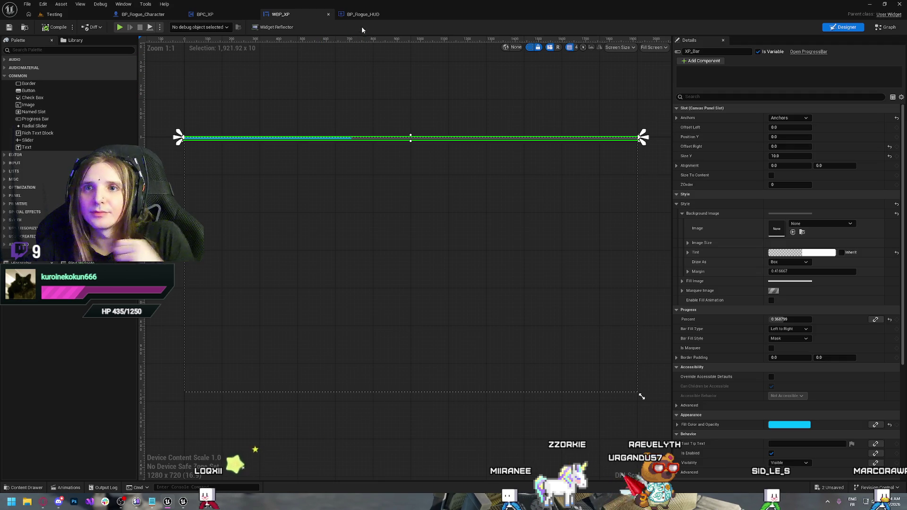
Add an Event Construct node to the WBP_XP event graph.
{"action": "left_click", "coordinate": [886, 28]}
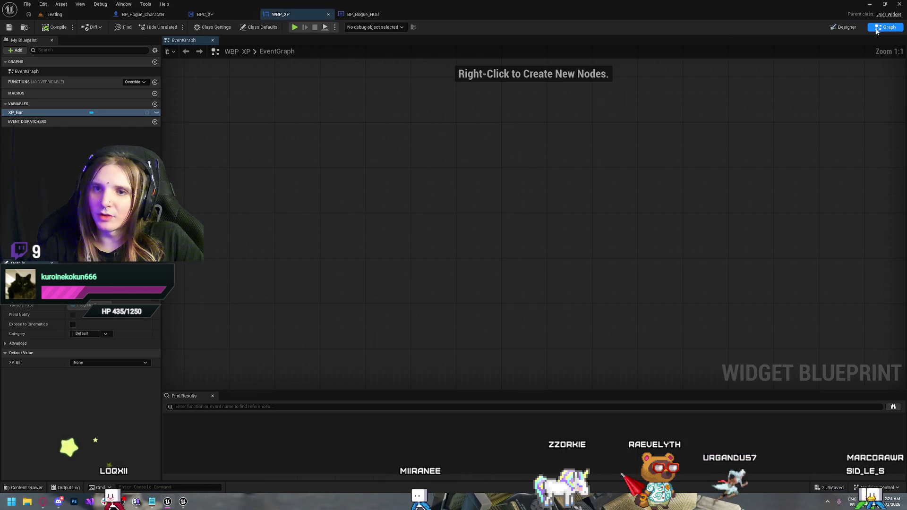
{"action": "right_click", "coordinate": [367, 126]}
{"action": "type", "text": "be"}
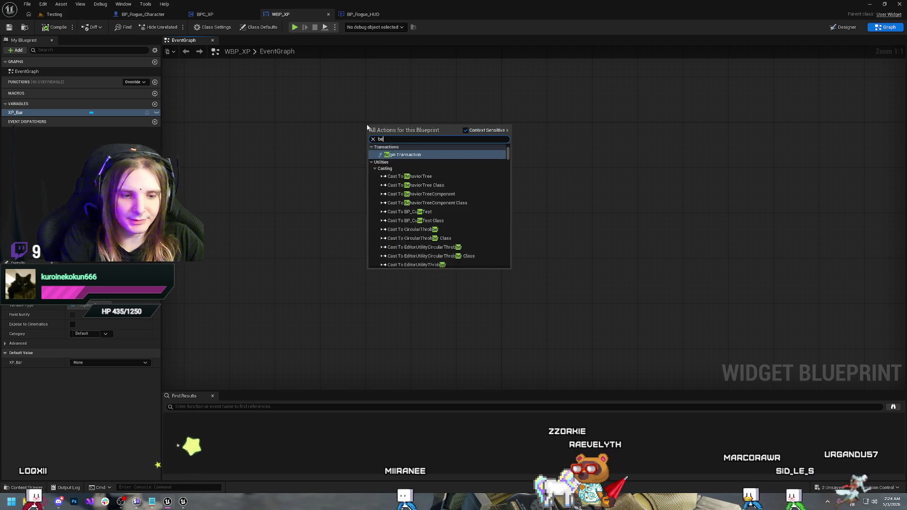
{"action": "type", "text": "gin"}
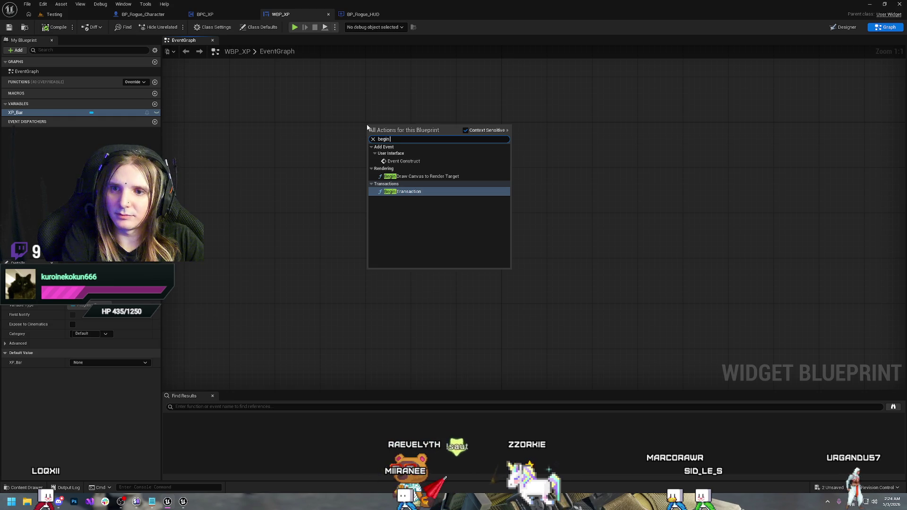
{"action": "type", "text": " pla"}
{"action": "key", "text": "Return"}
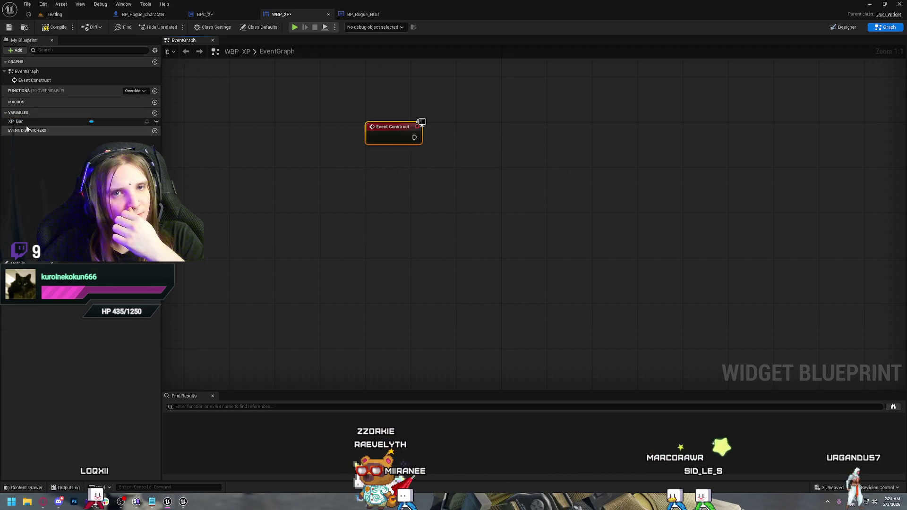
Add an XP Bar getter with Set Percent, driven by Event Construct, and arrange the nodes.
{"action": "mouse_move", "coordinate": [66, 122]}
{"action": "left_mouse_down"}
{"action": "mouse_move", "coordinate": [462, 153]}
{"action": "mouse_move", "coordinate": [449, 163]}
{"action": "mouse_move", "coordinate": [518, 147]}
{"action": "left_mouse_up"}
{"action": "type", "text": "set p"}
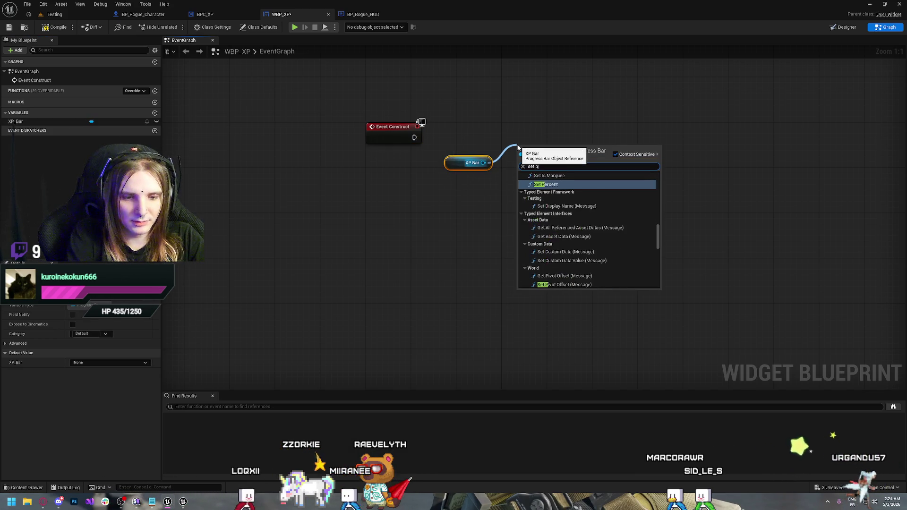
{"action": "type", "text": "ercent"}
{"action": "key", "text": "Return"}
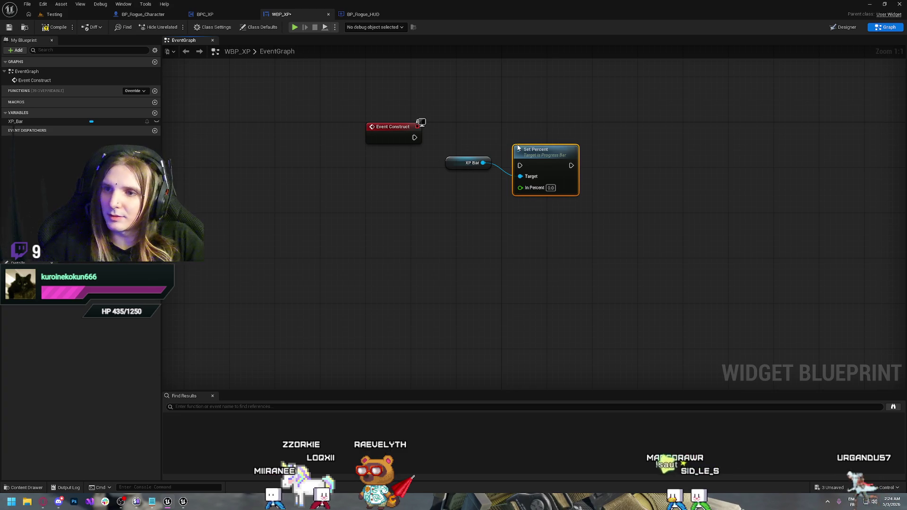
{"action": "left_click_drag", "start_coordinate": [421, 139], "coordinate": [521, 165]}
{"action": "left_click_drag", "start_coordinate": [544, 150], "coordinate": [532, 122]}
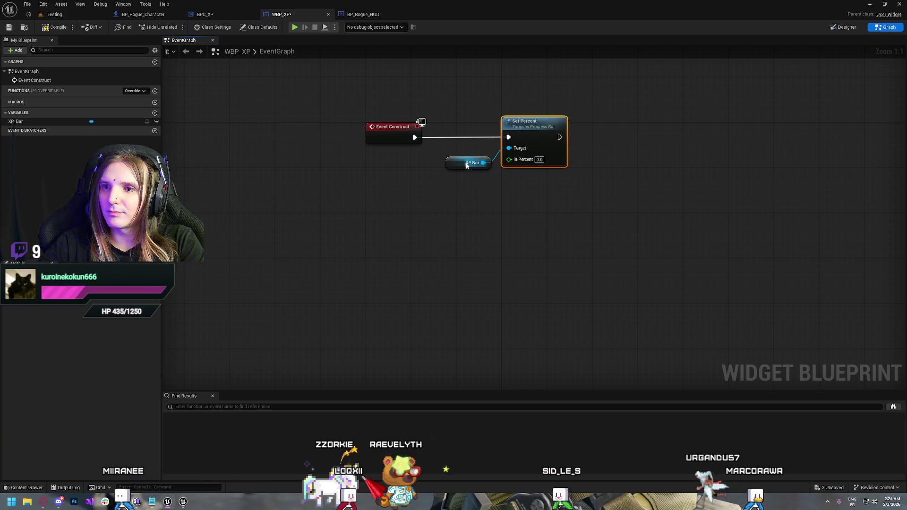
{"action": "left_click_drag", "start_coordinate": [459, 164], "coordinate": [470, 147]}
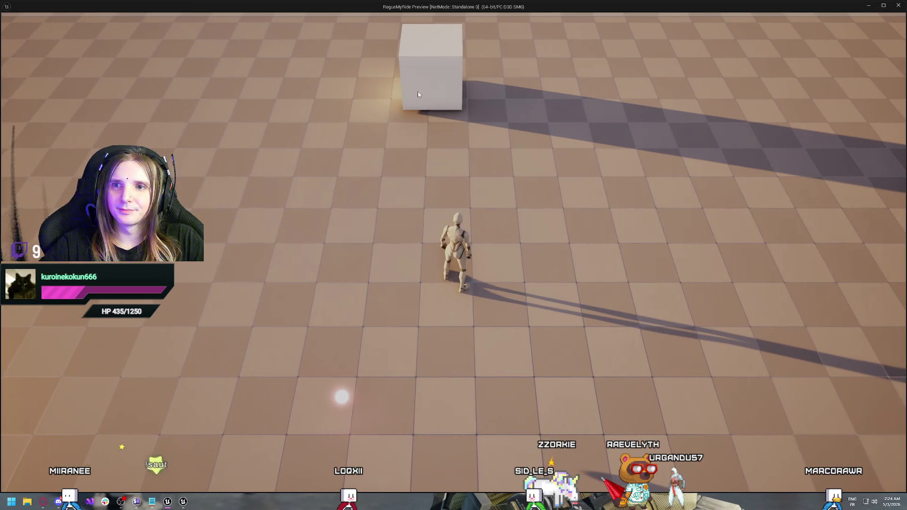
Run a quick play test, then go back via WBP_XP to BP_Rogue_HUD's event graph.
{"action": "key", "text": "w"}
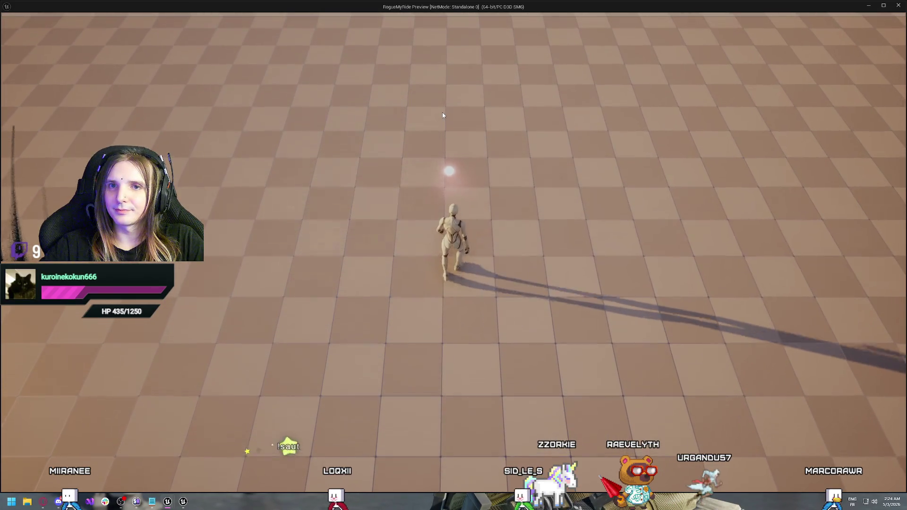
{"action": "key", "text": "Escape"}
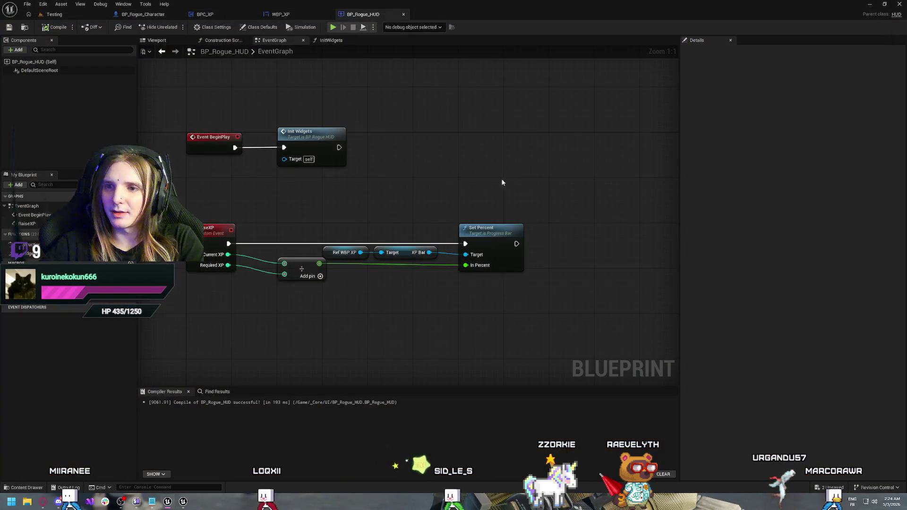
{"action": "left_click", "coordinate": [284, 14]}
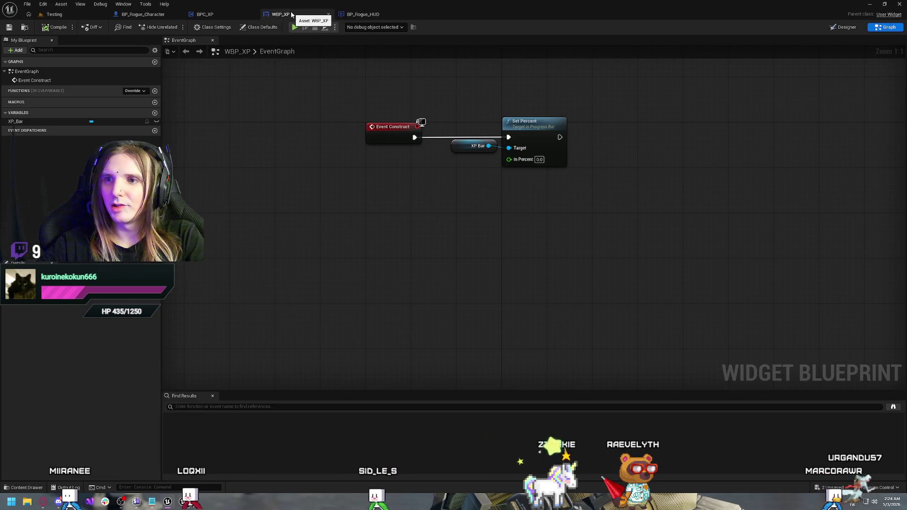
{"action": "left_click", "coordinate": [370, 15]}
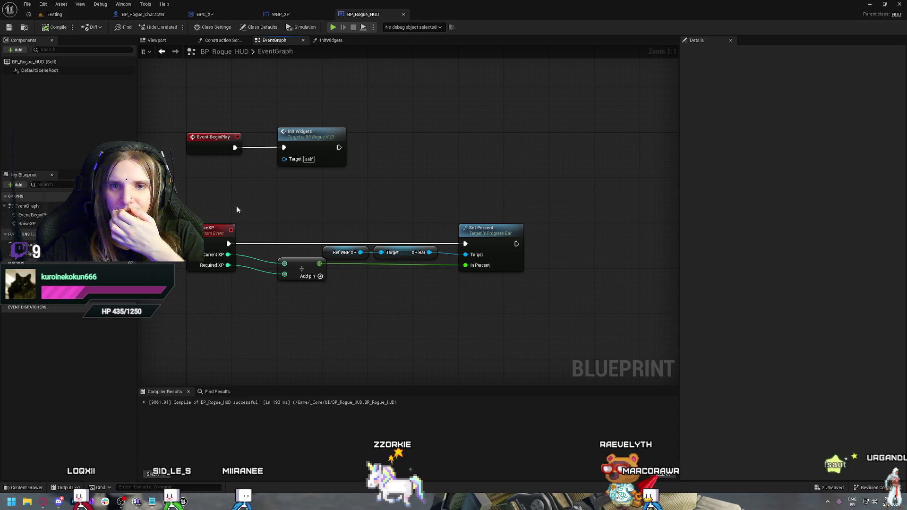
In BPC_XP, set XP_Required's default value to 100, save, and launch a play test.
{"action": "left_click", "coordinate": [217, 14]}
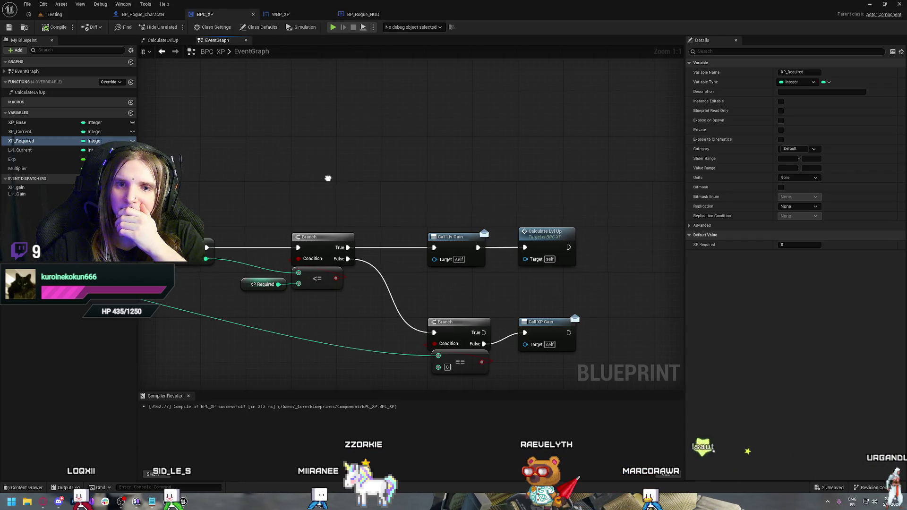
{"action": "mouse_move", "coordinate": [499, 190]}
{"action": "left_mouse_down"}
{"action": "mouse_move", "coordinate": [551, 192]}
{"action": "mouse_move", "coordinate": [319, 155]}
{"action": "mouse_move", "coordinate": [448, 320]}
{"action": "mouse_move", "coordinate": [322, 168]}
{"action": "left_mouse_up"}
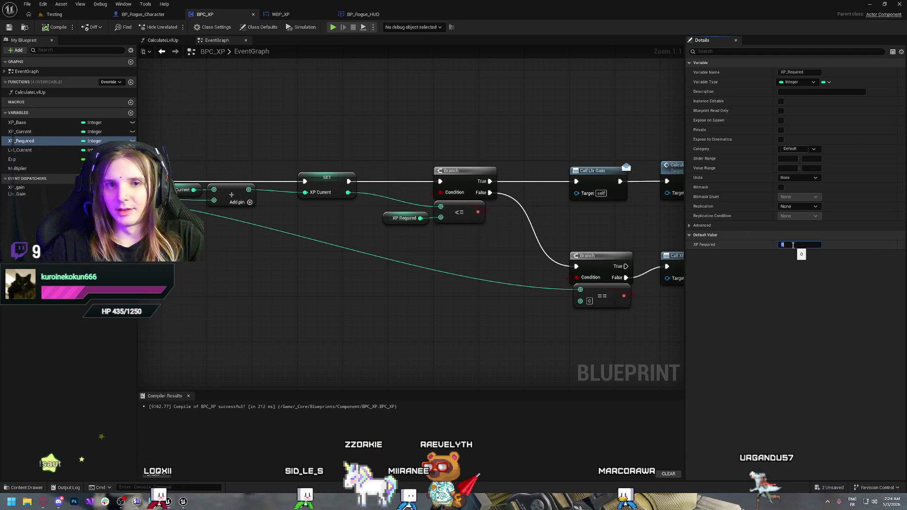
{"action": "left_click", "coordinate": [793, 245]}
{"action": "left_click", "coordinate": [19, 123]}
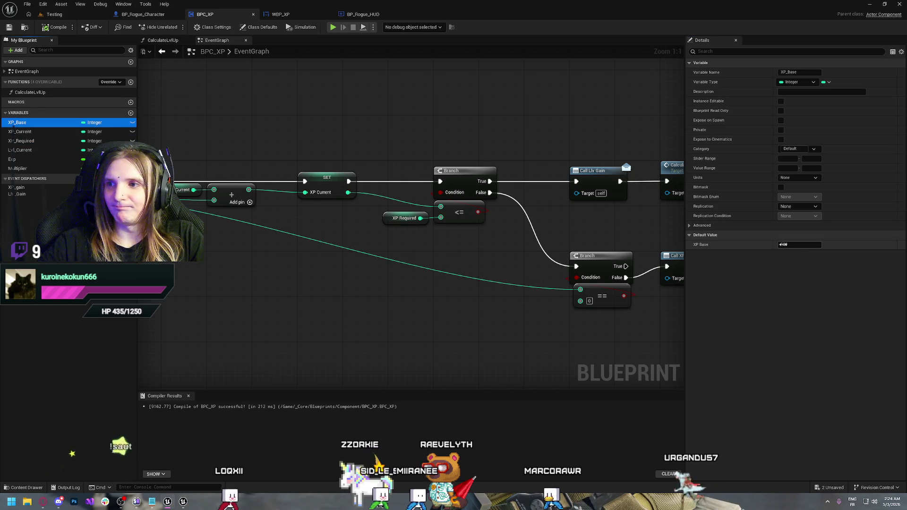
{"action": "left_click", "coordinate": [36, 142]}
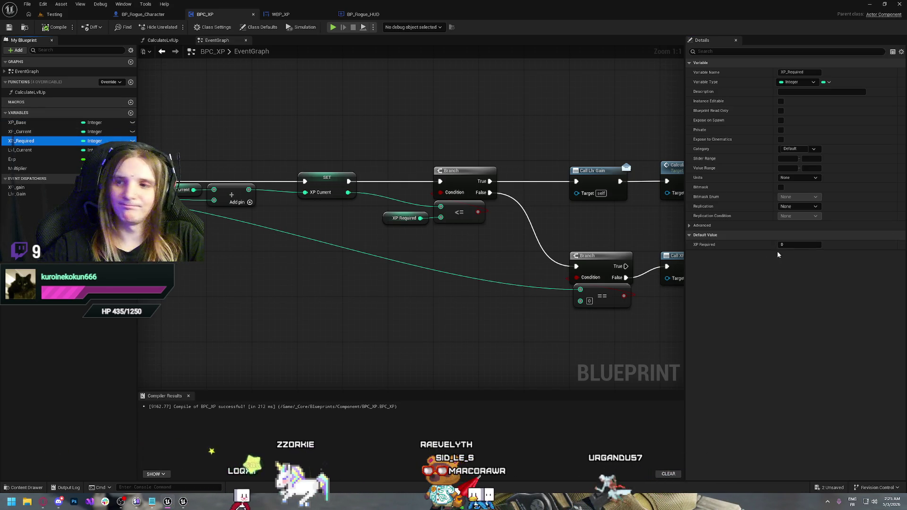
{"action": "left_click", "coordinate": [792, 245]}
{"action": "type", "text": "1"}
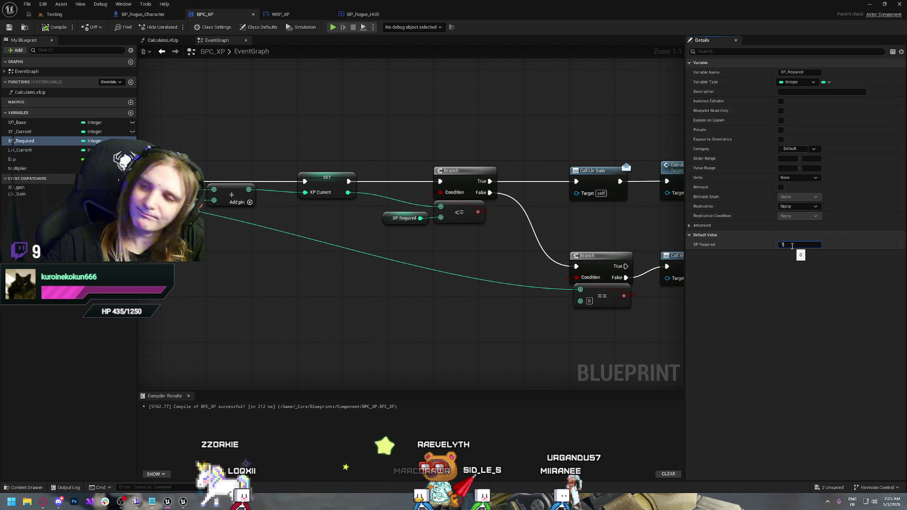
{"action": "type", "text": "00"}
{"action": "key", "text": "ctrl+s"}
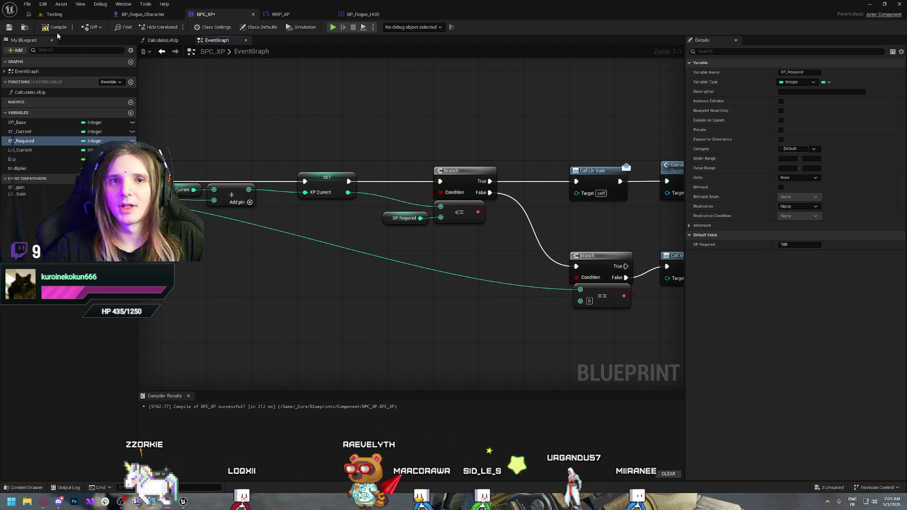
{"action": "left_click", "coordinate": [332, 27]}
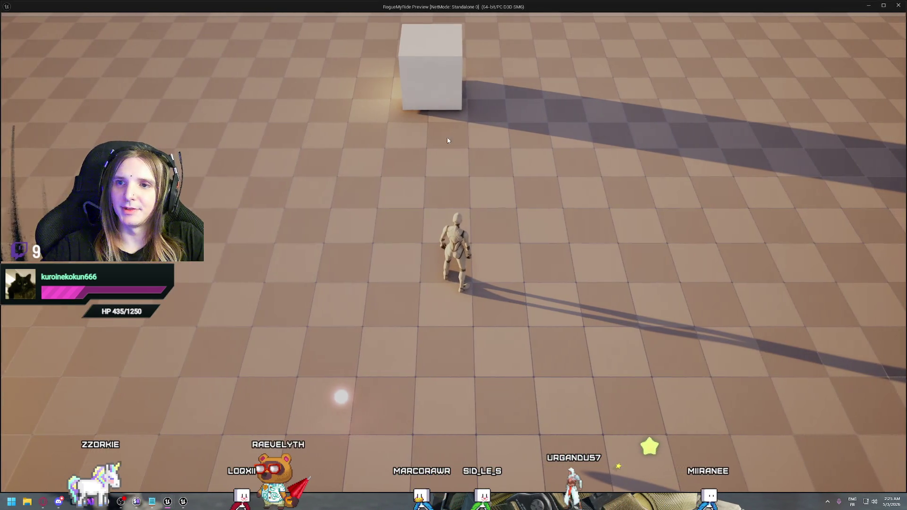
Move the character forward and backward in the preview, then end the play test.
{"action": "key", "text": "w"}
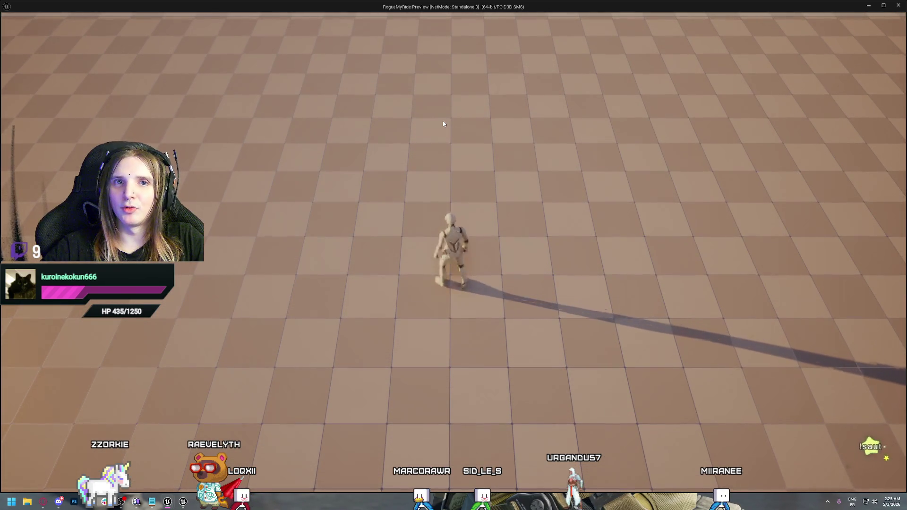
{"action": "key", "text": "s"}
{"action": "key", "text": "Escape"}
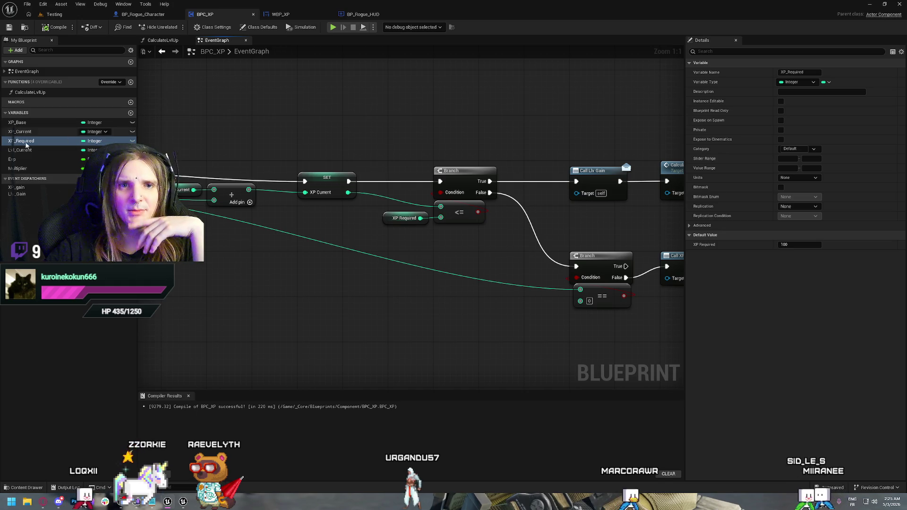
Add an Event Begin Play node to the BPC_XP event graph.
{"action": "mouse_move", "coordinate": [241, 129]}
{"action": "left_mouse_down"}
{"action": "mouse_move", "coordinate": [287, 156]}
{"action": "mouse_move", "coordinate": [539, 148]}
{"action": "mouse_move", "coordinate": [288, 184]}
{"action": "left_mouse_up"}
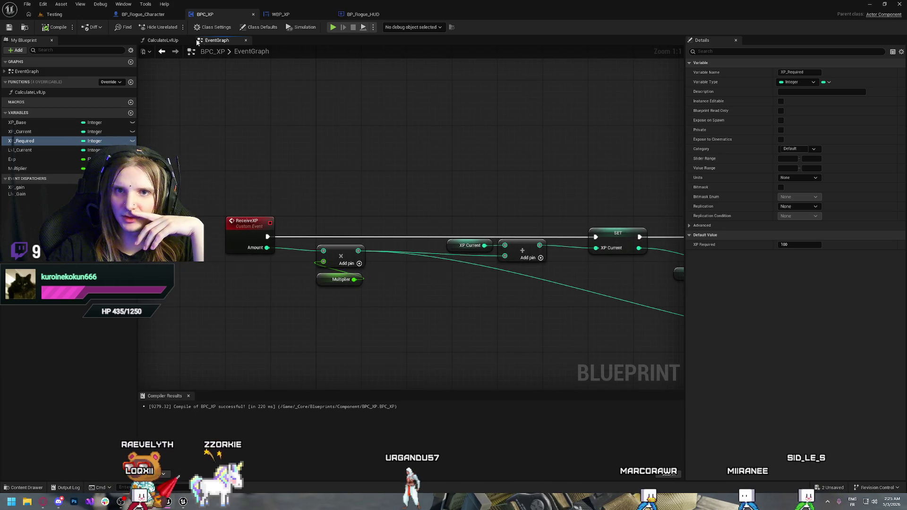
{"action": "right_click", "coordinate": [228, 130]}
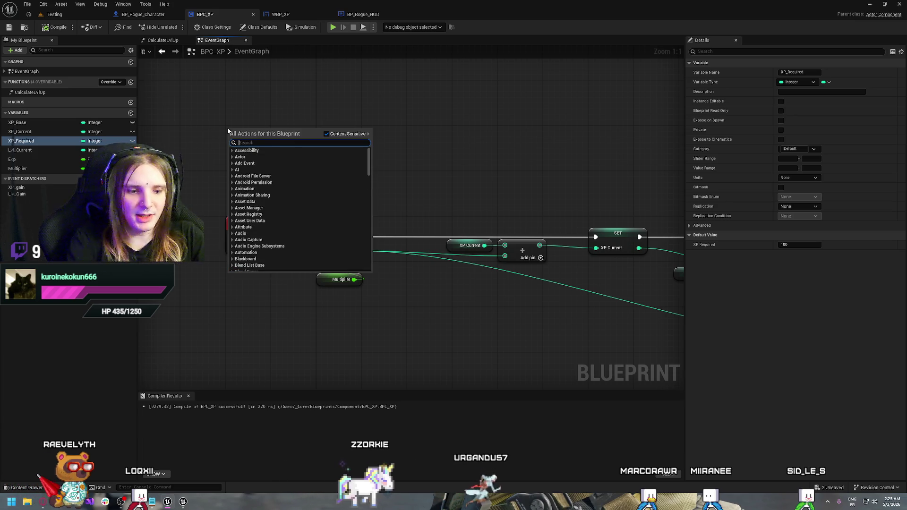
{"action": "type", "text": "begin"}
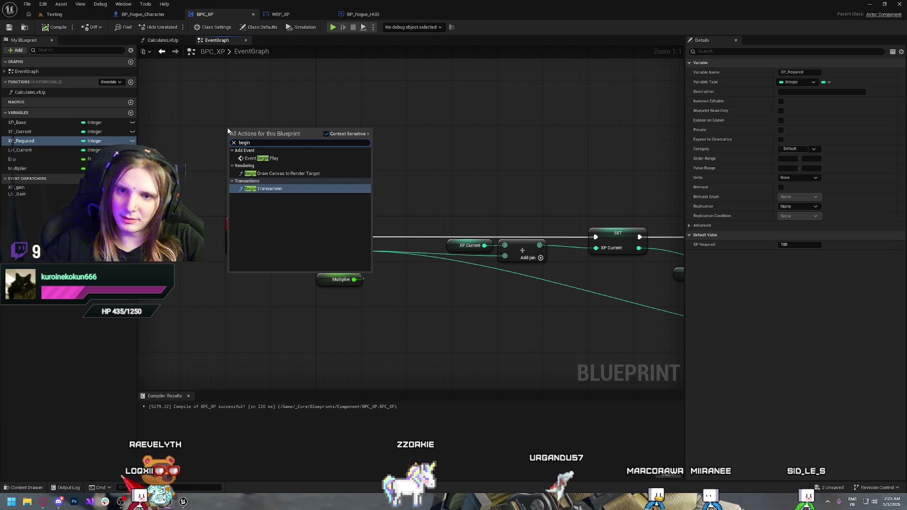
{"action": "left_click", "coordinate": [280, 159]}
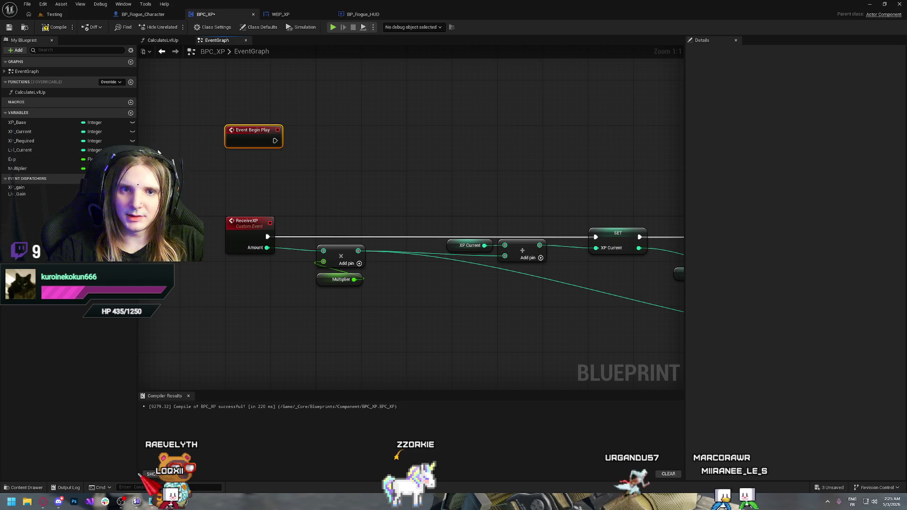
Set XP_Required from XP_Base after Begin Play, tidy the nodes, and compile.
{"action": "left_click", "coordinate": [31, 142]}
{"action": "left_click_drag", "start_coordinate": [31, 144], "coordinate": [484, 134]}
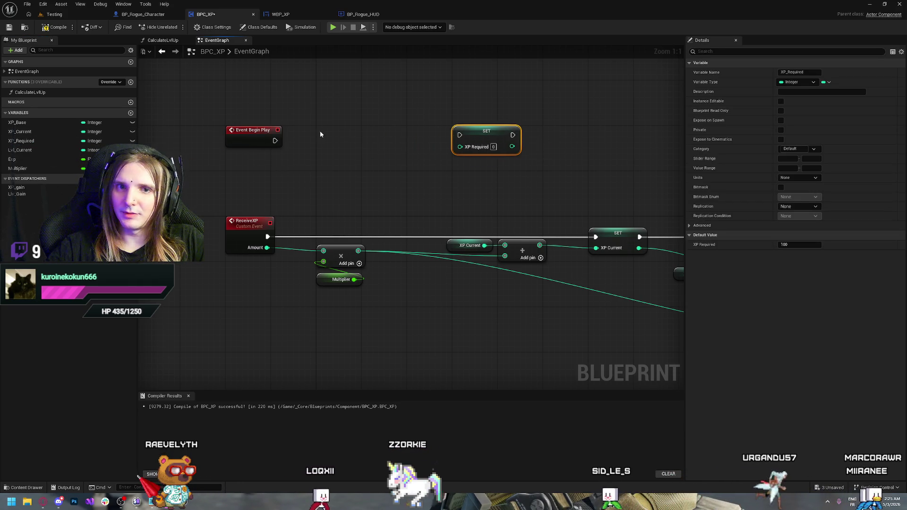
{"action": "mouse_move", "coordinate": [27, 120]}
{"action": "left_mouse_down"}
{"action": "mouse_move", "coordinate": [523, 146]}
{"action": "mouse_move", "coordinate": [465, 147]}
{"action": "left_mouse_up"}
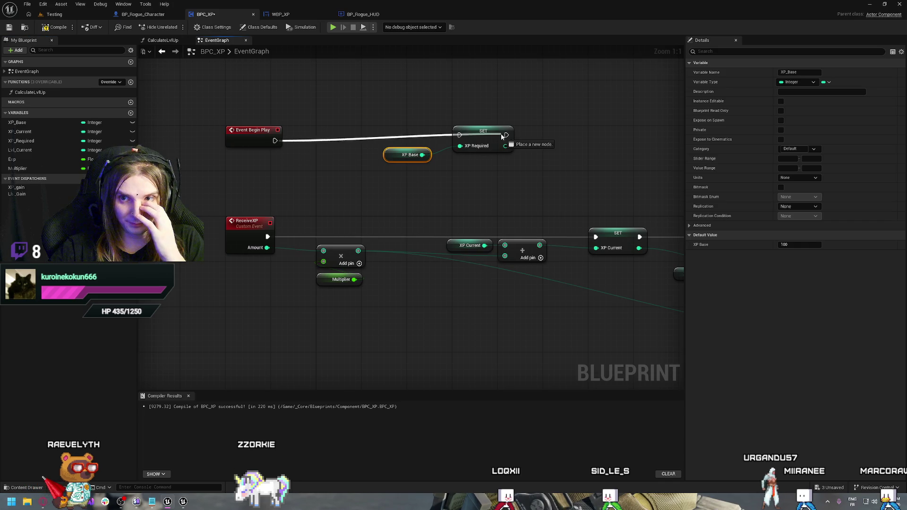
{"action": "left_click_drag", "start_coordinate": [517, 119], "coordinate": [435, 148]}
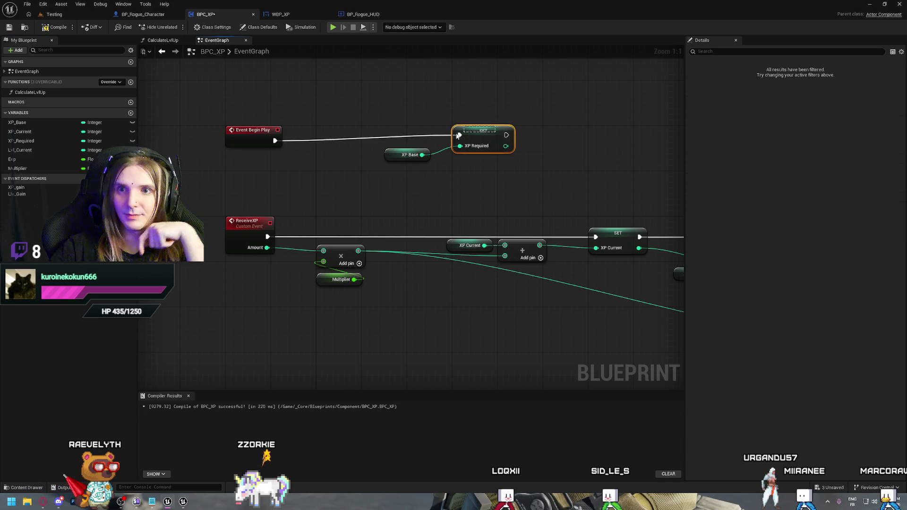
{"action": "left_click_drag", "start_coordinate": [530, 110], "coordinate": [387, 144]}
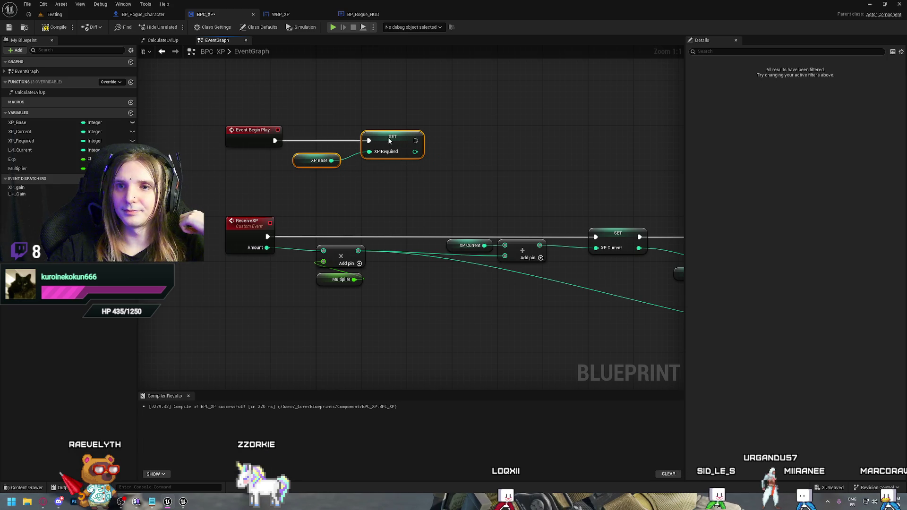
{"action": "left_click", "coordinate": [359, 99]}
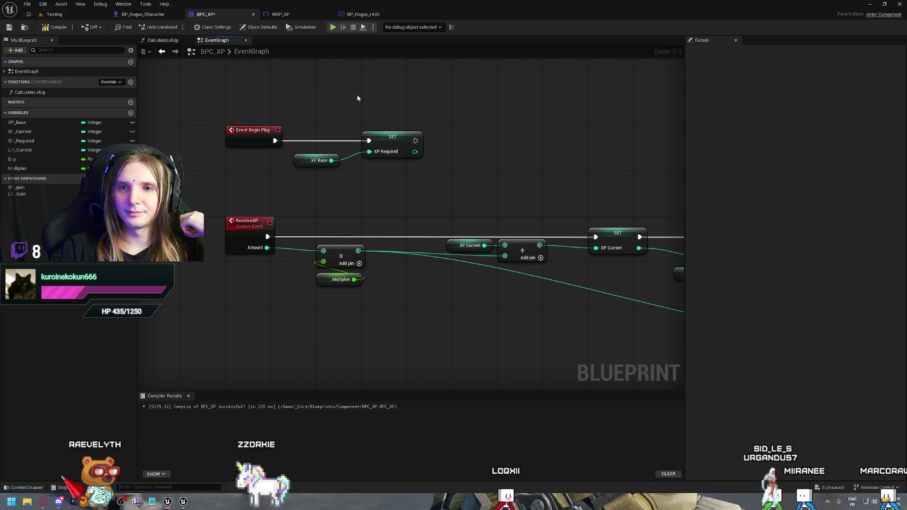
{"action": "left_click", "coordinate": [55, 29]}
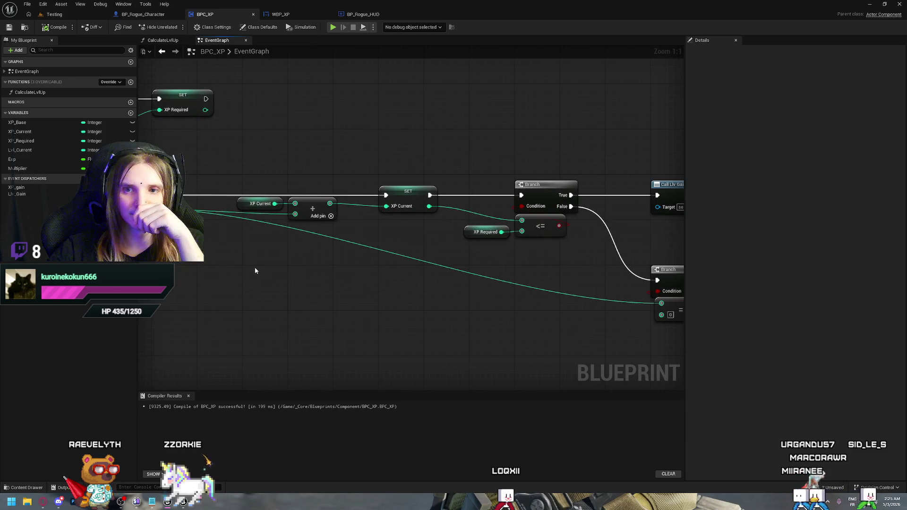
Review BPC_XP's Multiplier variable, then pull a new node off BP_Rogue_HUD's divide result.
{"action": "left_click_drag", "start_coordinate": [479, 254], "coordinate": [254, 267]}
{"action": "mouse_move", "coordinate": [334, 285]}
{"action": "left_mouse_down"}
{"action": "mouse_move", "coordinate": [471, 286]}
{"action": "mouse_move", "coordinate": [298, 258]}
{"action": "mouse_move", "coordinate": [446, 302]}
{"action": "left_mouse_up"}
{"action": "left_click_drag", "start_coordinate": [284, 265], "coordinate": [358, 293]}
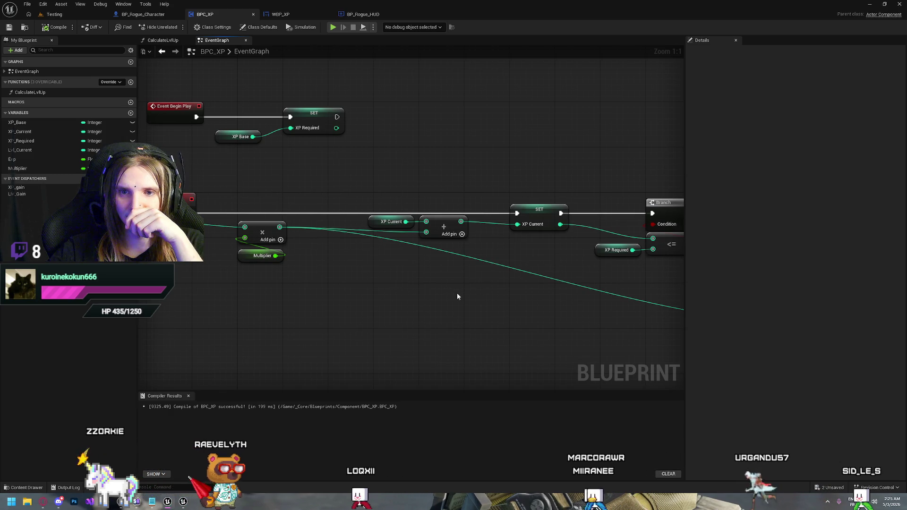
{"action": "left_click", "coordinate": [241, 257]}
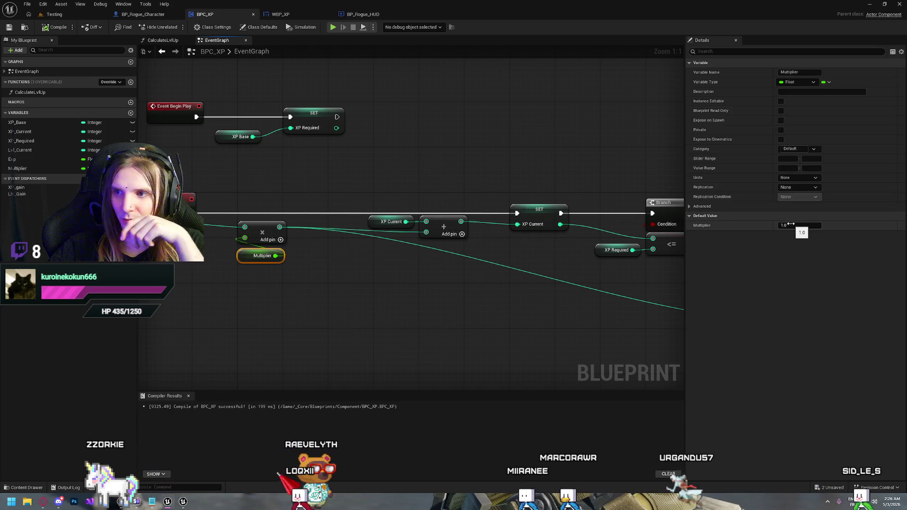
{"action": "left_click", "coordinate": [340, 295]}
{"action": "left_click_drag", "start_coordinate": [346, 291], "coordinate": [319, 286]}
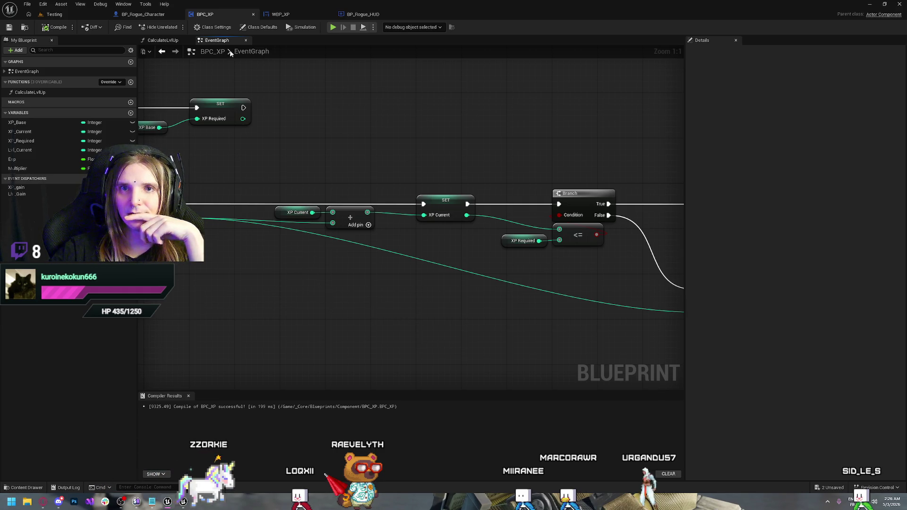
{"action": "left_click", "coordinate": [363, 14]}
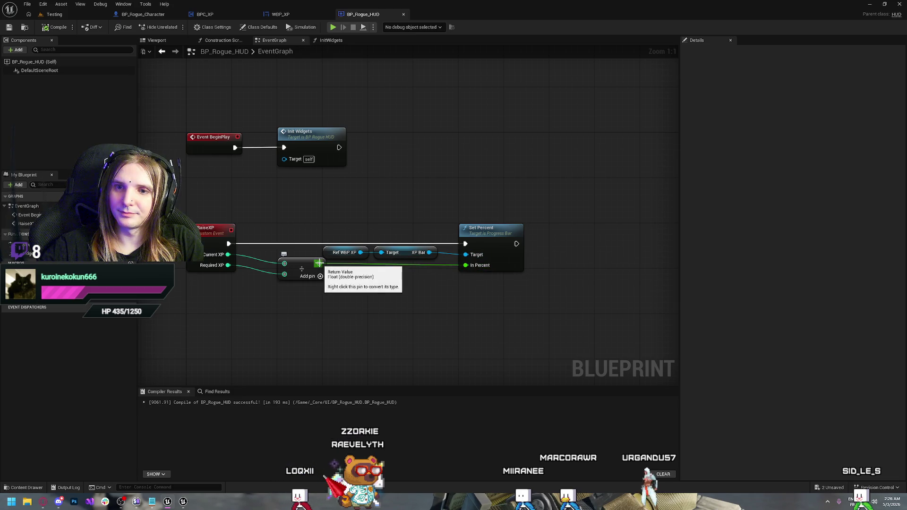
{"action": "left_click_drag", "start_coordinate": [320, 263], "coordinate": [349, 219]}
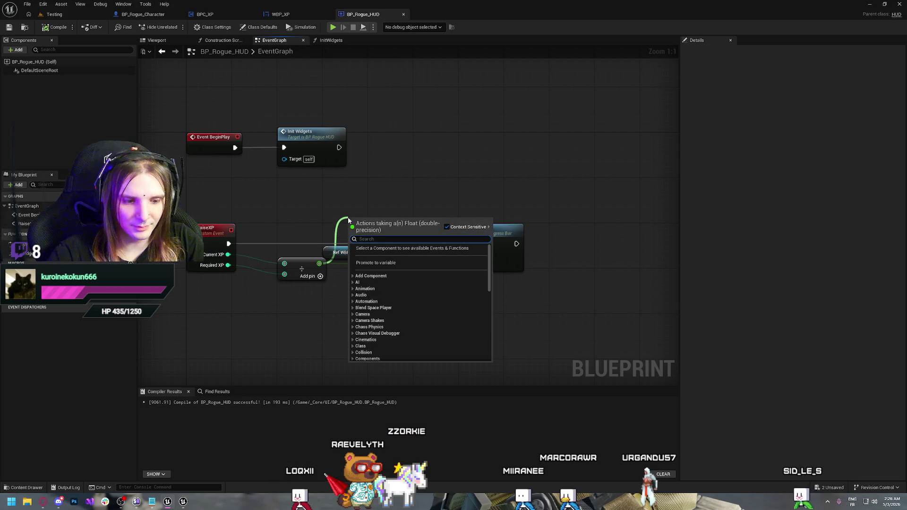
Add a Print String node and route RaiseXP's execution through it to Set Percent.
{"action": "type", "text": "print"}
{"action": "key", "text": "Return"}
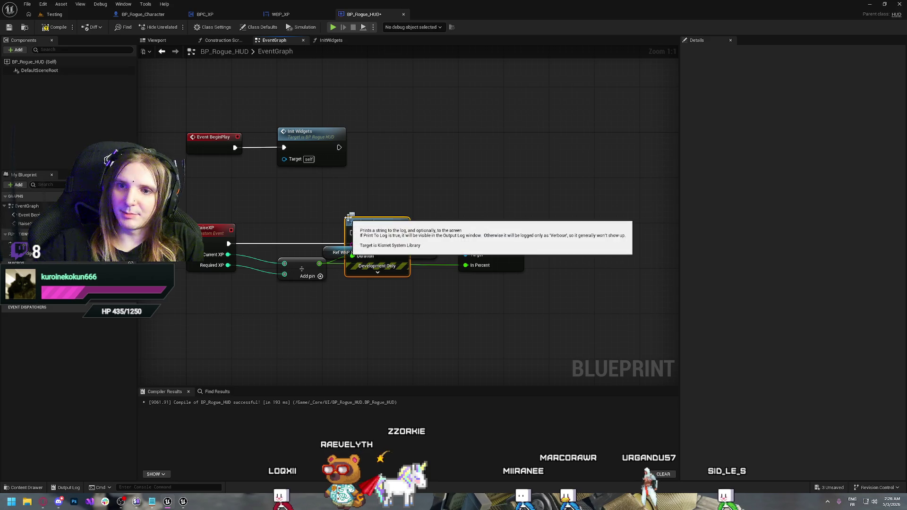
{"action": "left_click_drag", "start_coordinate": [376, 230], "coordinate": [366, 188]}
{"action": "left_click_drag", "start_coordinate": [230, 238], "coordinate": [355, 190]}
{"action": "left_click", "coordinate": [279, 208]}
{"action": "mouse_move", "coordinate": [228, 232]}
{"action": "left_mouse_down"}
{"action": "mouse_move", "coordinate": [285, 219]}
{"action": "mouse_move", "coordinate": [340, 179]}
{"action": "left_mouse_up"}
{"action": "key", "text": "ctrl+z"}
{"action": "mouse_move", "coordinate": [229, 244]}
{"action": "left_mouse_down"}
{"action": "mouse_move", "coordinate": [346, 194]}
{"action": "mouse_move", "coordinate": [481, 246]}
{"action": "mouse_move", "coordinate": [466, 244]}
{"action": "left_mouse_up"}
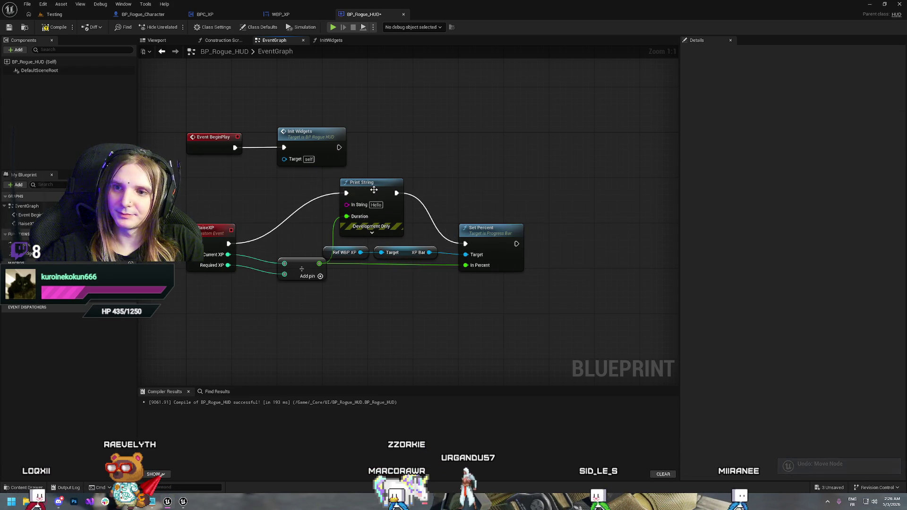
Play-test, connect the division result to Print String's In String, and test again.
{"action": "left_click", "coordinate": [333, 28]}
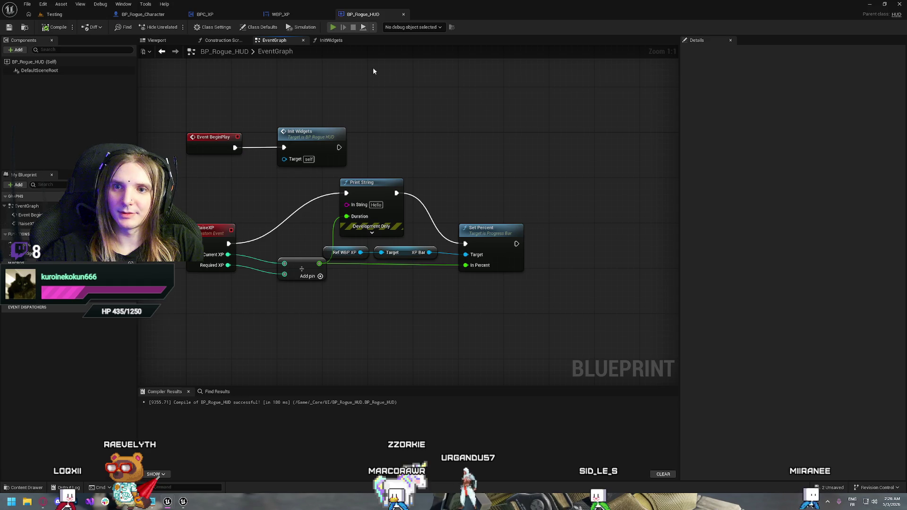
{"action": "key", "text": "w"}
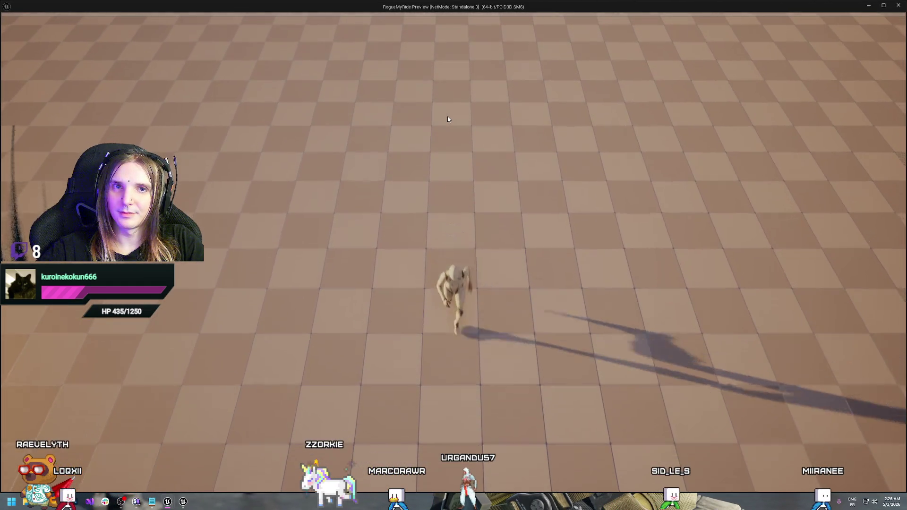
{"action": "key", "text": "Escape"}
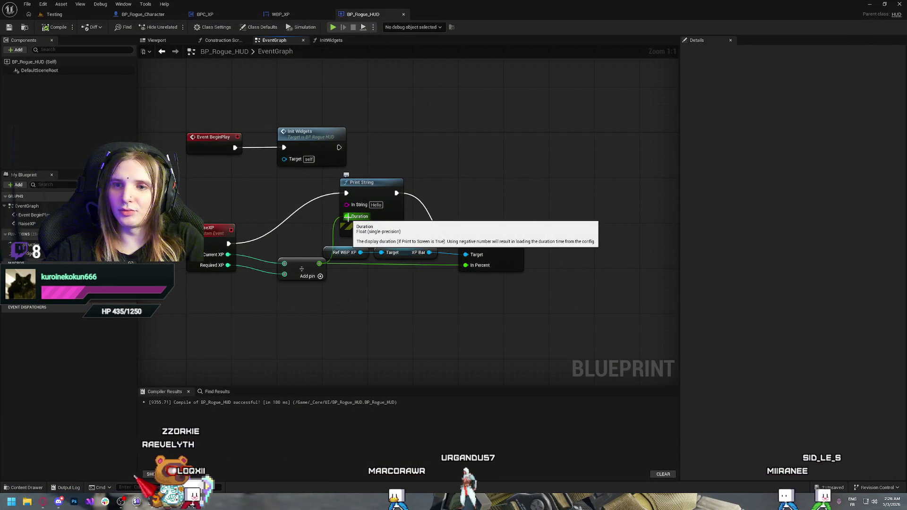
{"action": "left_click_drag", "start_coordinate": [347, 204], "coordinate": [347, 204]}
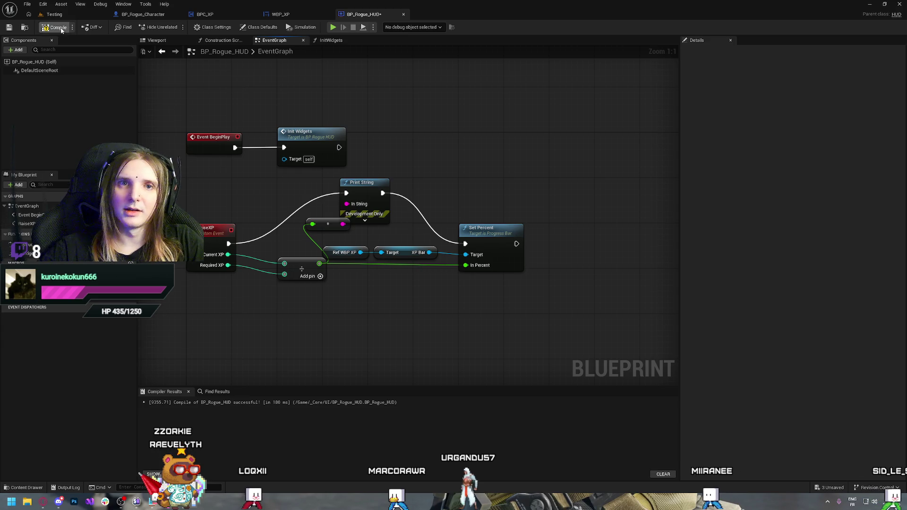
{"action": "left_click", "coordinate": [333, 29]}
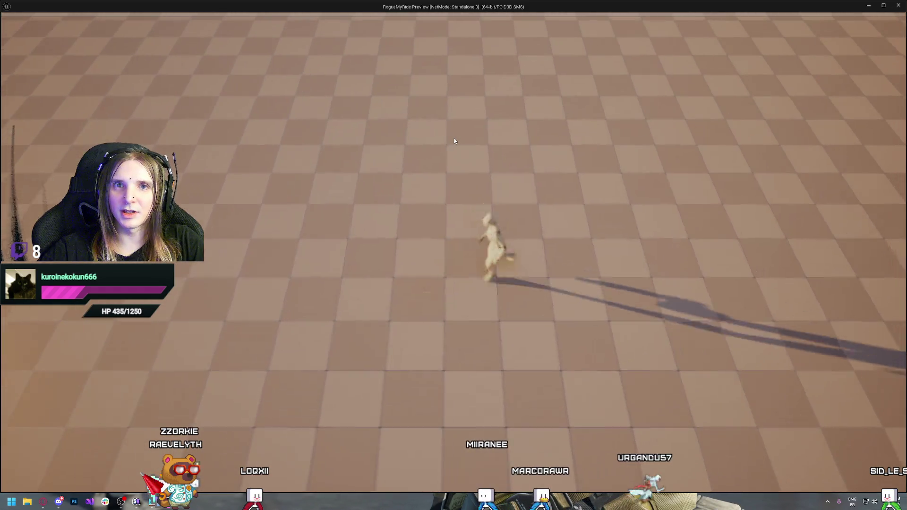
{"action": "key", "text": "Escape"}
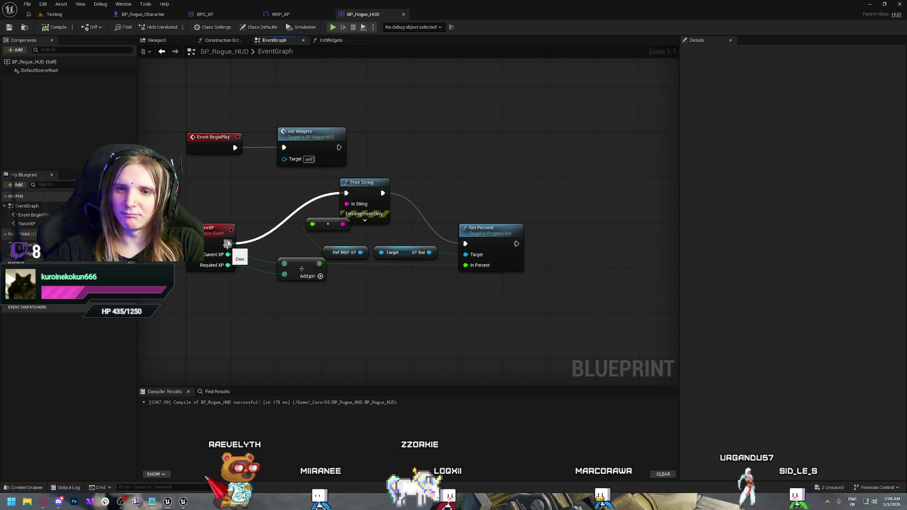
Add a second Print String after RaiseXP and run another play test.
{"action": "left_click_drag", "start_coordinate": [242, 226], "coordinate": [247, 215]}
{"action": "type", "text": "print"}
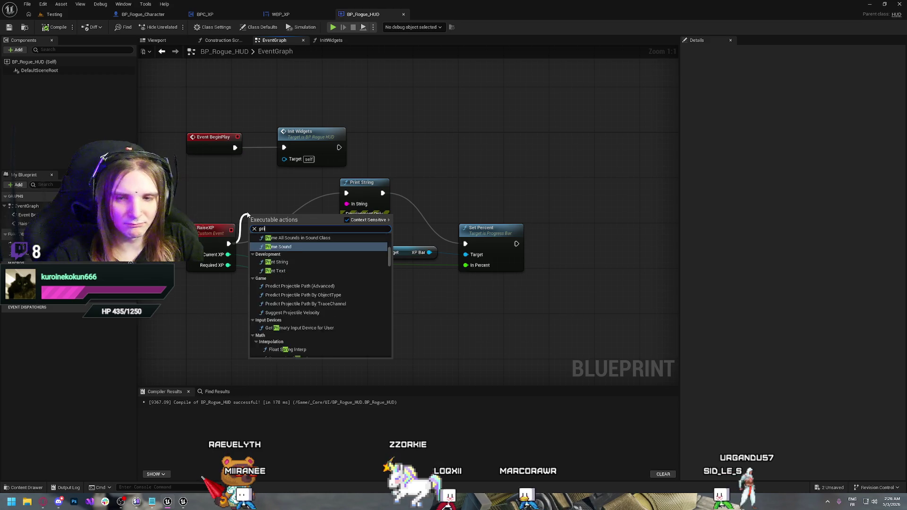
{"action": "key", "text": "Return"}
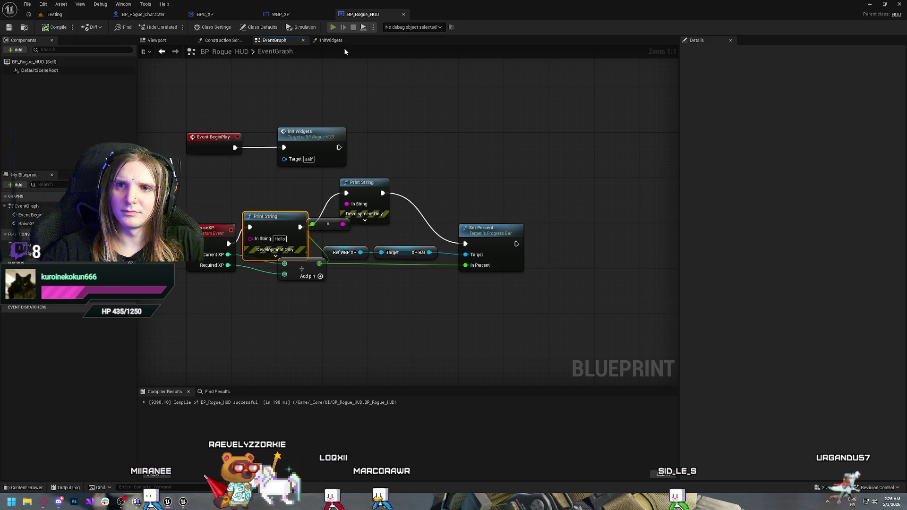
{"action": "key", "text": "w"}
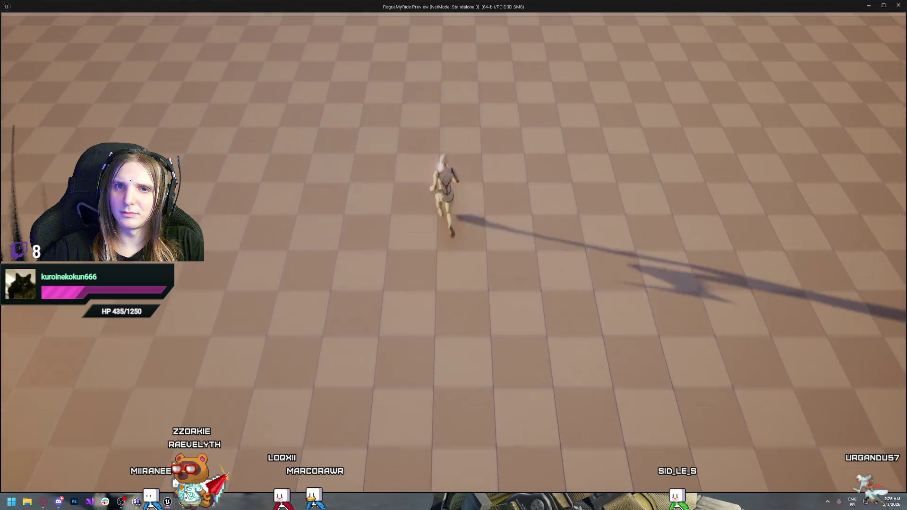
{"action": "key", "text": "Escape"}
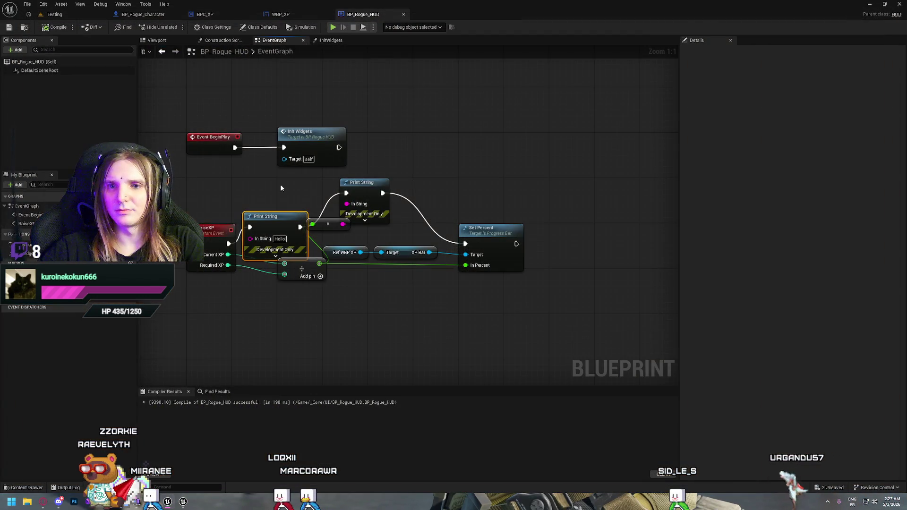
Undo both Print String nodes and their wiring, then recompile BP_Rogue_HUD.
{"action": "key", "text": "ctrl+z"}
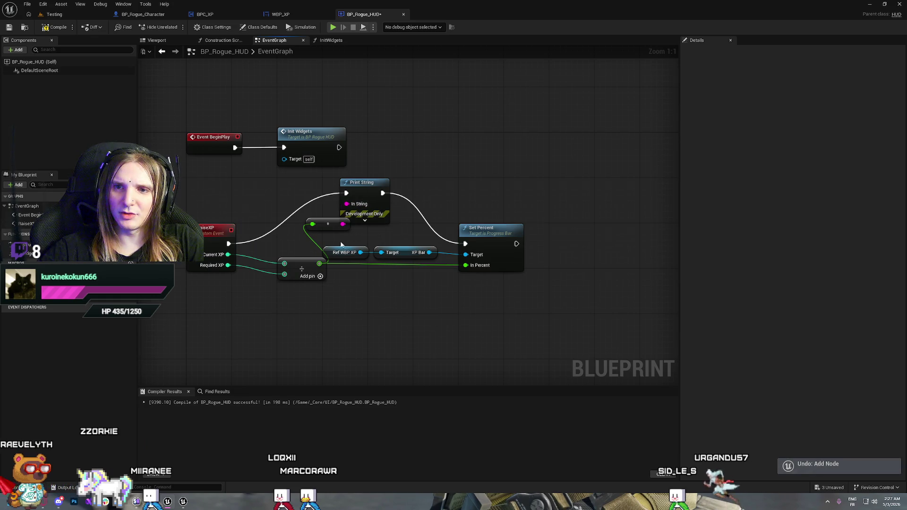
{"action": "key", "text": "ctrl+z"}
{"action": "key", "text": "ctrl+z"}
{"action": "key", "text": "ctrl+z"}
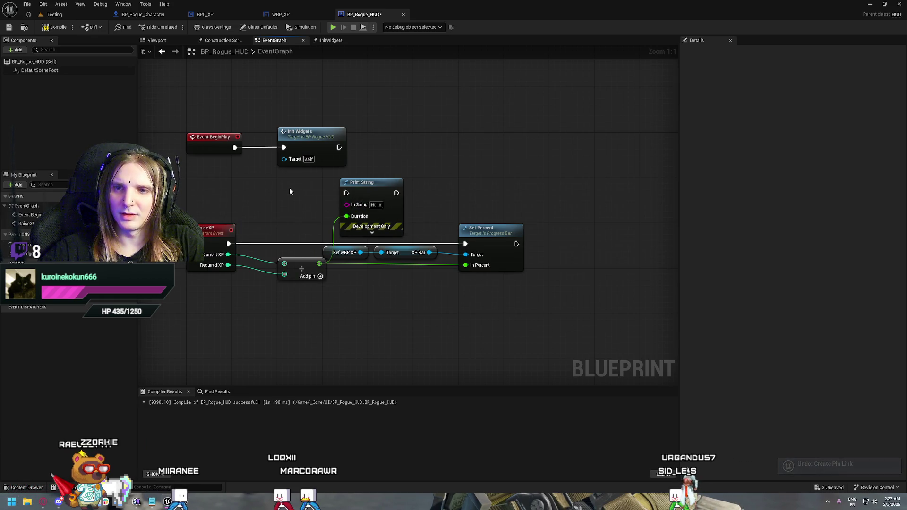
{"action": "key", "text": "ctrl+z"}
{"action": "key", "text": "ctrl+z"}
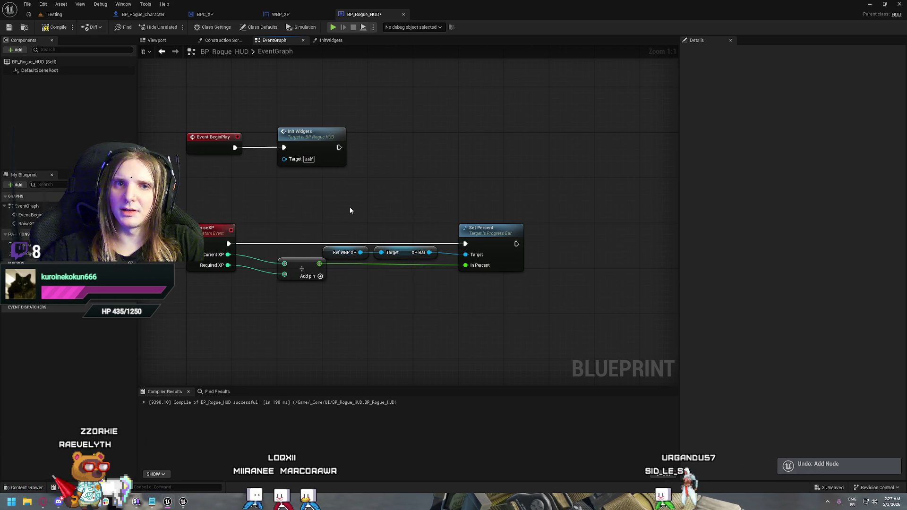
{"action": "left_click", "coordinate": [60, 28]}
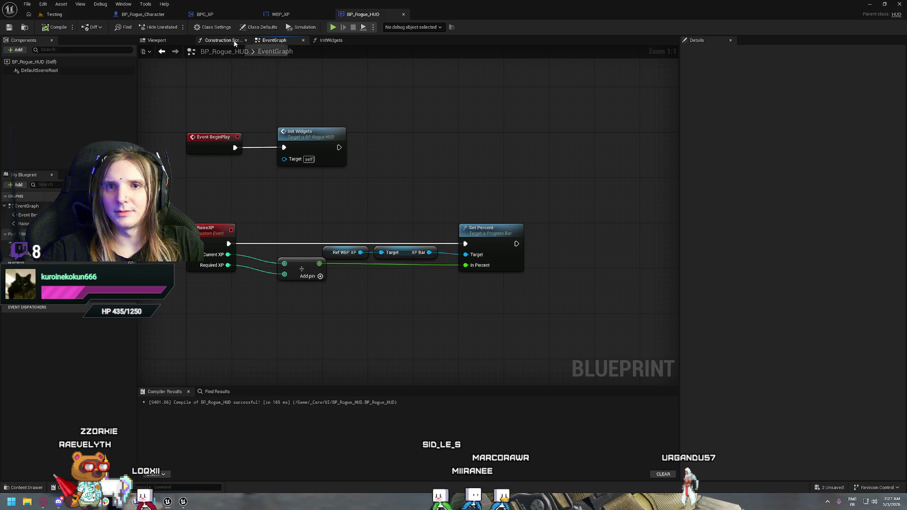
In BP_Rogue_Character, find the XP Gain events and open the Check for HUD function.
{"action": "left_click", "coordinate": [148, 16]}
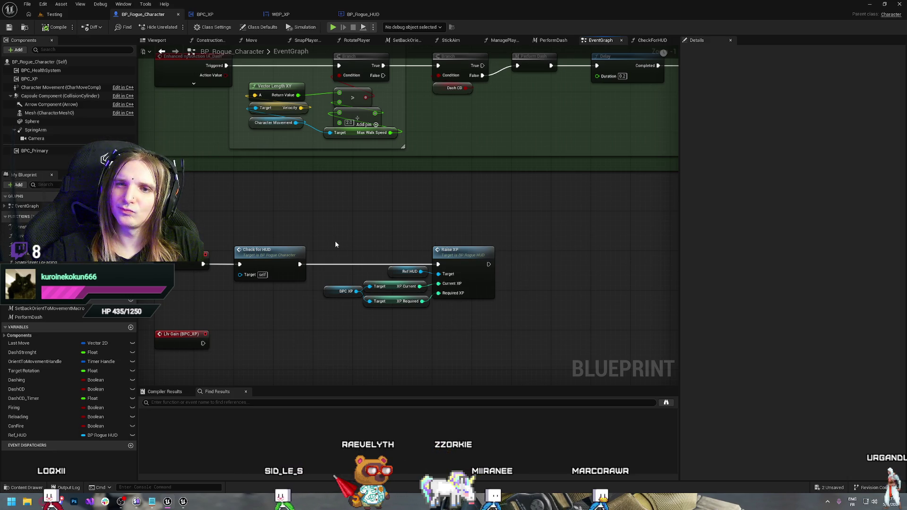
{"action": "scroll", "coordinate": [335, 245], "scroll_direction": "up", "scroll_amount": 10}
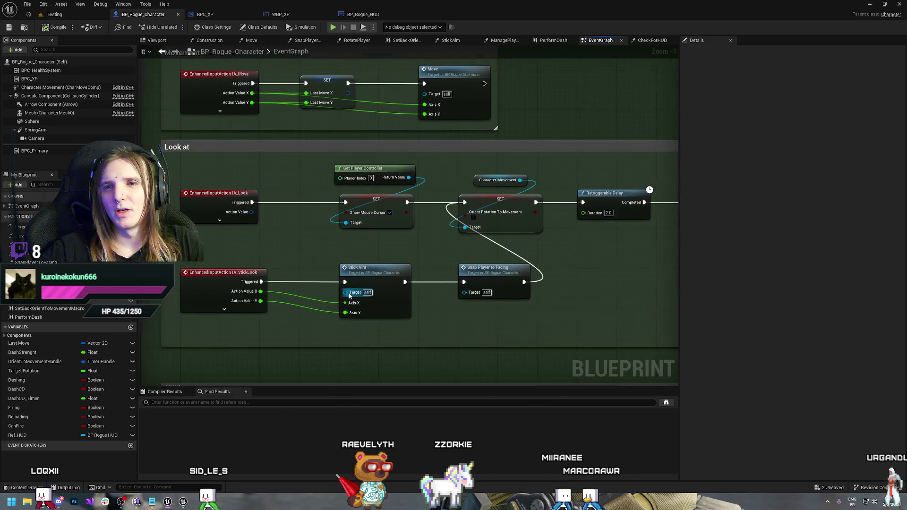
{"action": "mouse_move", "coordinate": [309, 337]}
{"action": "left_mouse_down"}
{"action": "mouse_move", "coordinate": [349, 248]}
{"action": "mouse_move", "coordinate": [343, 95]}
{"action": "left_mouse_up"}
{"action": "left_click_drag", "start_coordinate": [338, 286], "coordinate": [333, 165]}
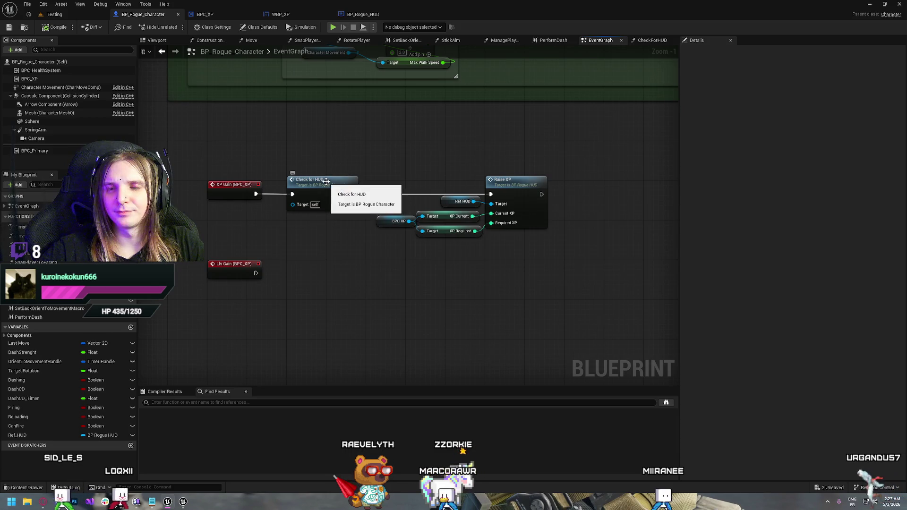
{"action": "double_click", "coordinate": [326, 181]}
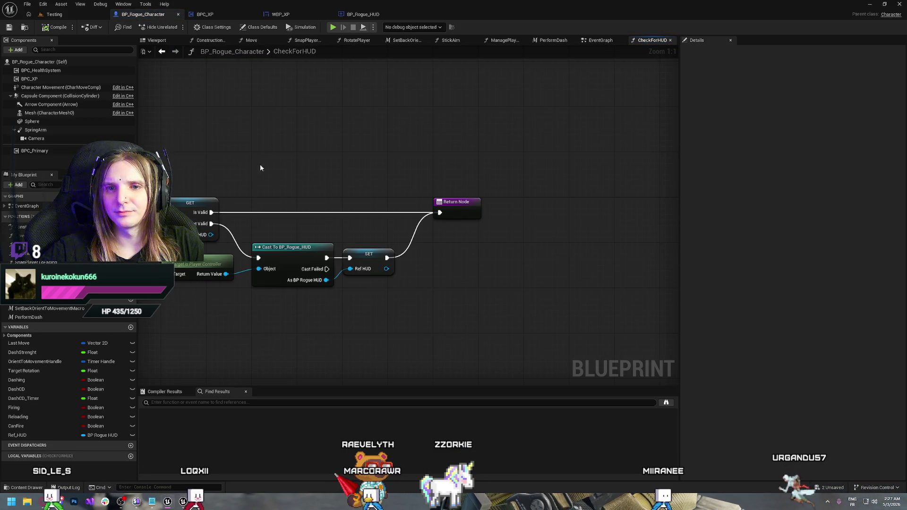
Pan the CheckForHUD graph and try a link from Is Valid, dismissing the action list.
{"action": "left_click_drag", "start_coordinate": [260, 168], "coordinate": [356, 190]}
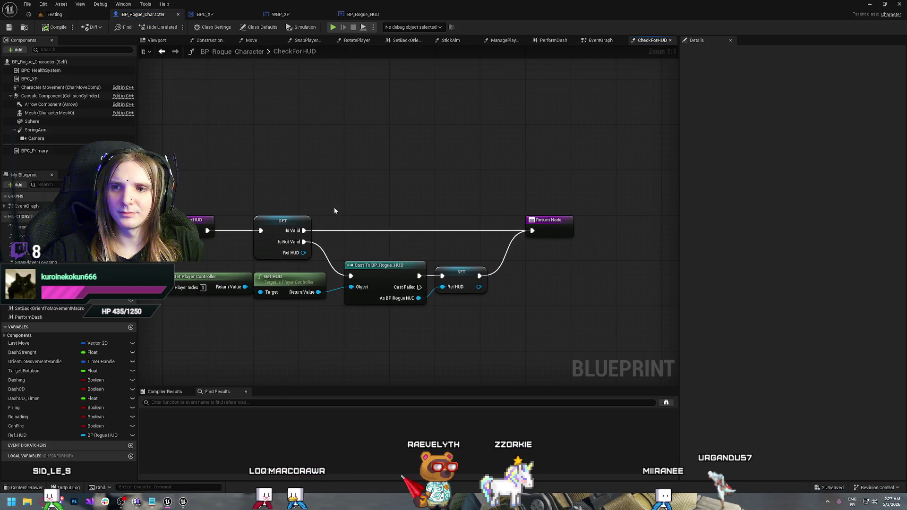
{"action": "left_click_drag", "start_coordinate": [304, 230], "coordinate": [402, 203]}
{"action": "left_click", "coordinate": [364, 202]}
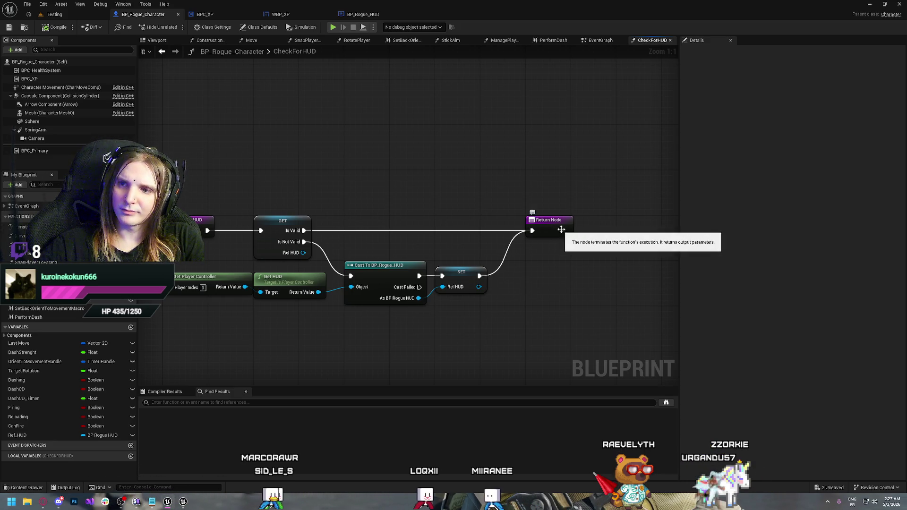
Shift the Return Node further right and pull a new exec wire from SET's output.
{"action": "left_click_drag", "start_coordinate": [553, 228], "coordinate": [564, 228]}
{"action": "left_click_drag", "start_coordinate": [590, 186], "coordinate": [409, 163]}
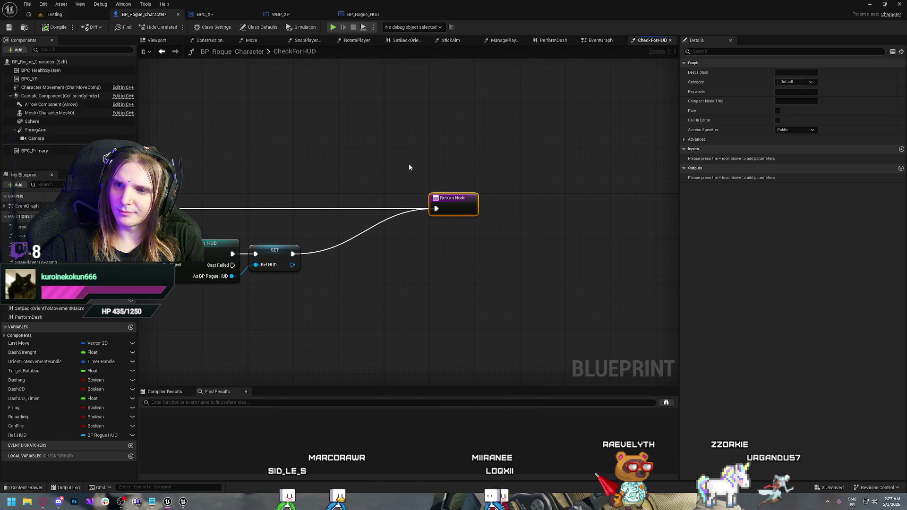
{"action": "left_click_drag", "start_coordinate": [462, 194], "coordinate": [508, 194]}
{"action": "left_click_drag", "start_coordinate": [305, 169], "coordinate": [390, 164]}
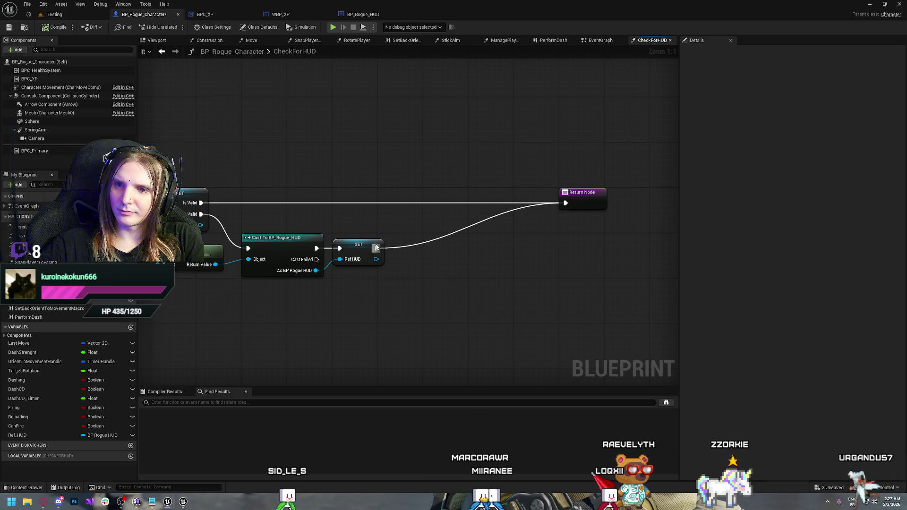
{"action": "left_click_drag", "start_coordinate": [377, 248], "coordinate": [415, 249]}
Add a Print String node after SET and align it with the execution line.
{"action": "type", "text": "print"}
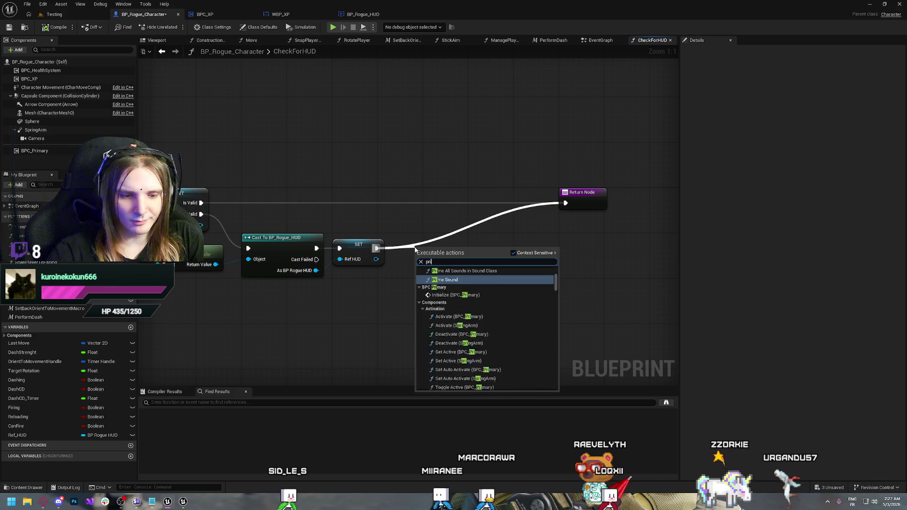
{"action": "key", "text": "Return"}
{"action": "mouse_move", "coordinate": [426, 250]}
{"action": "left_mouse_down"}
{"action": "mouse_move", "coordinate": [441, 240]}
{"action": "mouse_move", "coordinate": [529, 239]}
{"action": "mouse_move", "coordinate": [501, 261]}
{"action": "left_mouse_up"}
Add an Append node before Print String and feed Ref HUD's display name into input A.
{"action": "type", "text": "form"}
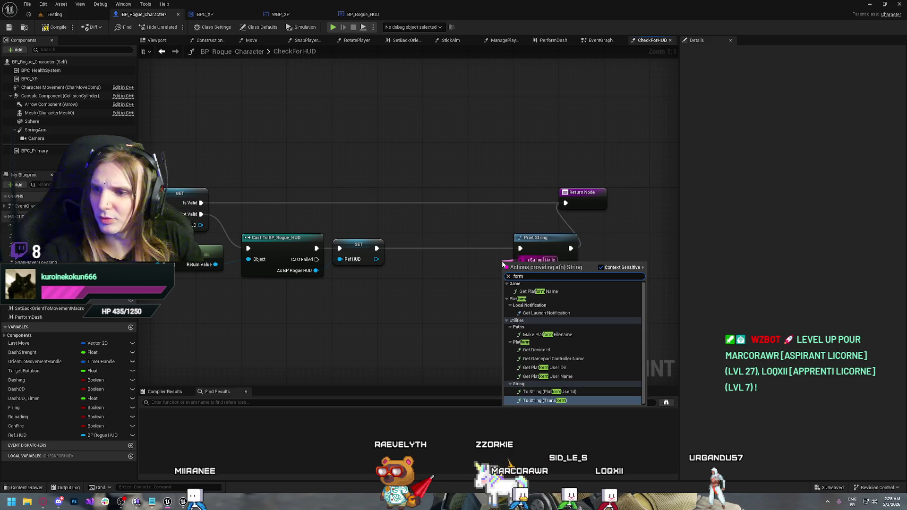
{"action": "type", "text": "aty"}
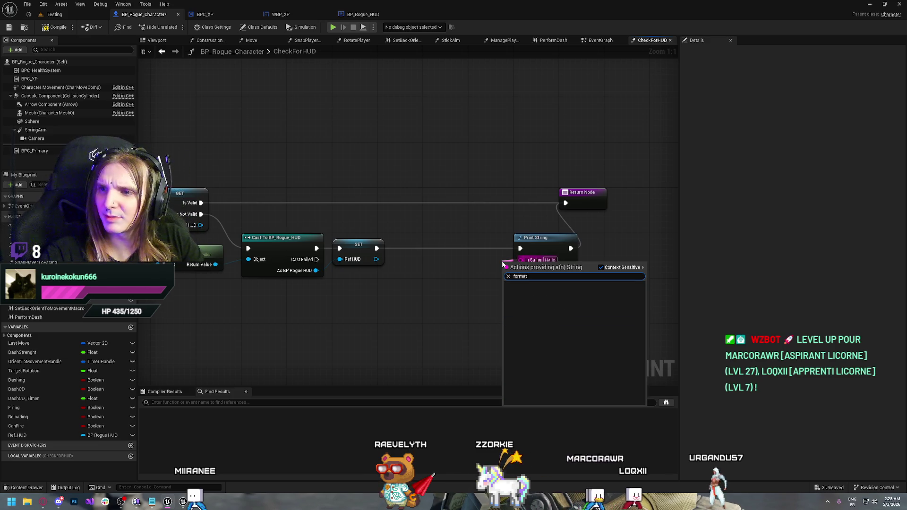
{"action": "key", "text": "BackSpace"}
{"action": "key", "text": "BackSpace"}
{"action": "key", "text": "BackSpace"}
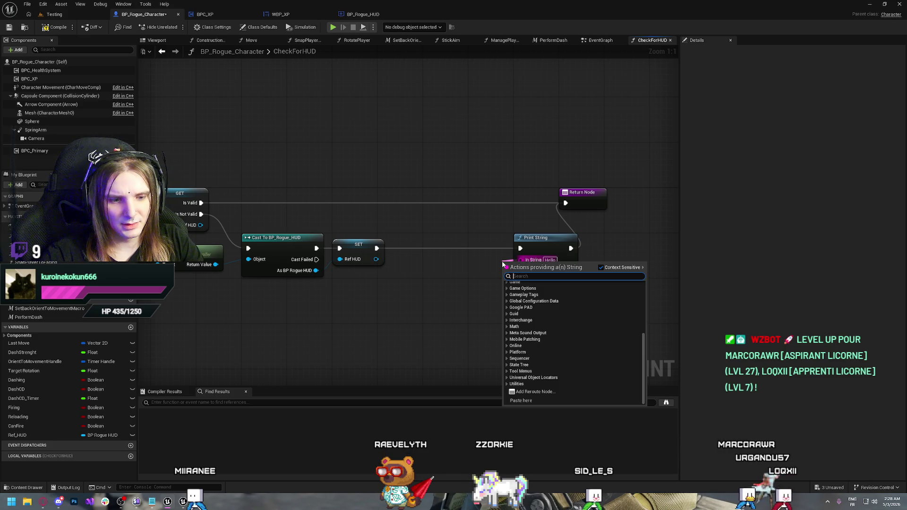
{"action": "type", "text": "e"}
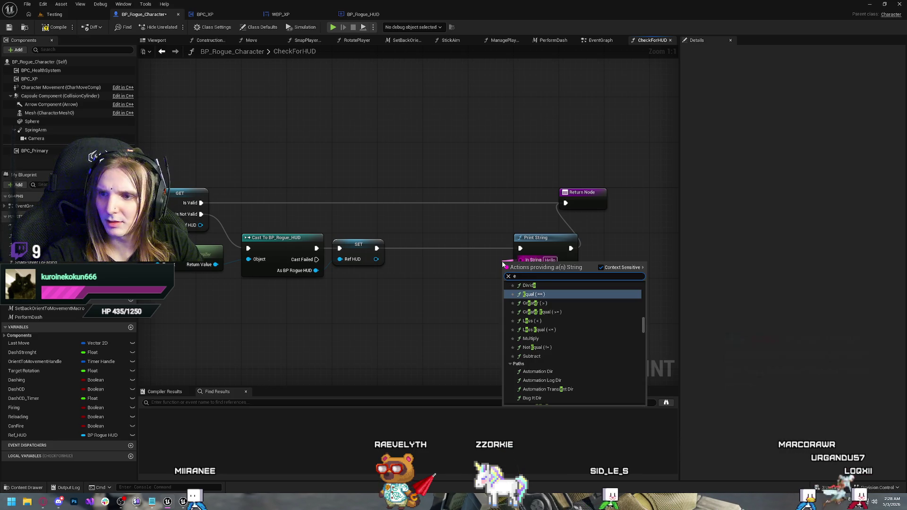
{"action": "key", "text": "BackSpace"}
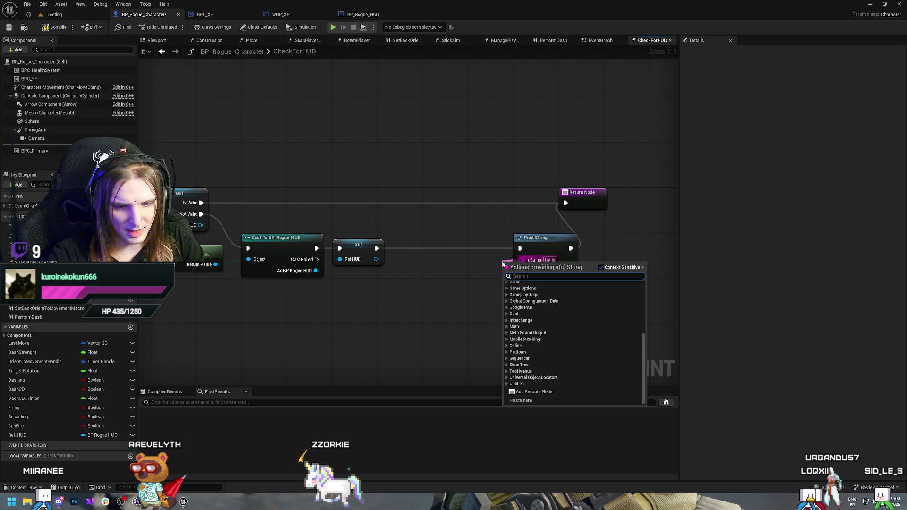
{"action": "type", "text": "appe"}
{"action": "key", "text": "Return"}
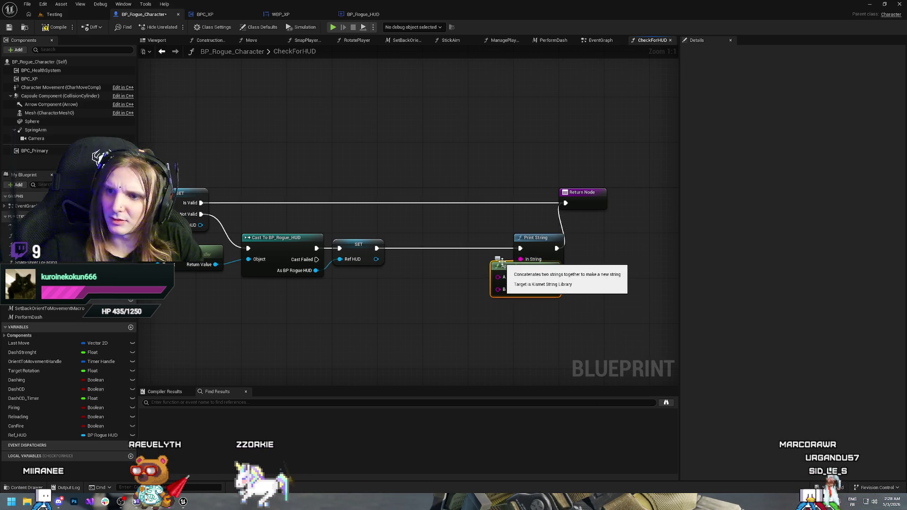
{"action": "left_click_drag", "start_coordinate": [503, 261], "coordinate": [433, 261]}
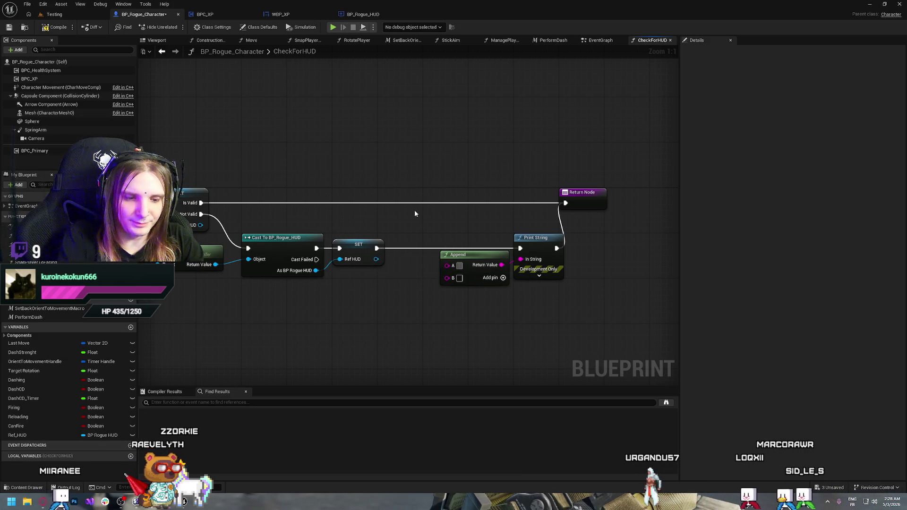
{"action": "type", "text": "Hu"}
{"action": "key", "text": "Escape"}
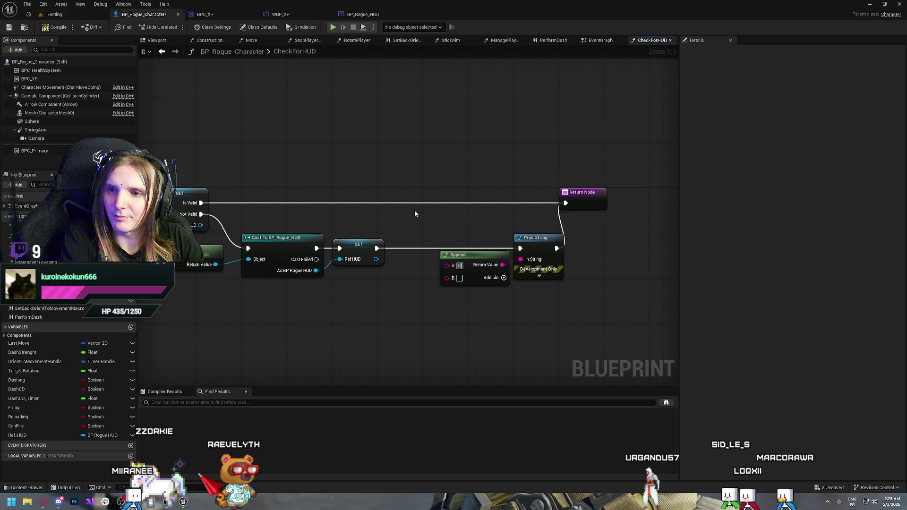
{"action": "left_click_drag", "start_coordinate": [377, 259], "coordinate": [448, 265]}
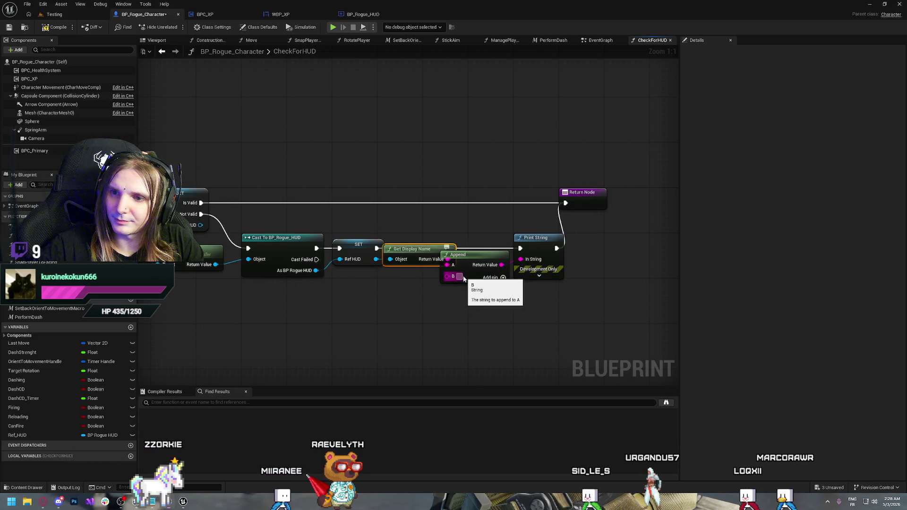
Rearrange the nodes, placing Print String beside the Return Node and spacing Append and Get Display Name.
{"action": "left_click_drag", "start_coordinate": [628, 240], "coordinate": [557, 213]}
{"action": "left_click_drag", "start_coordinate": [526, 172], "coordinate": [594, 169]}
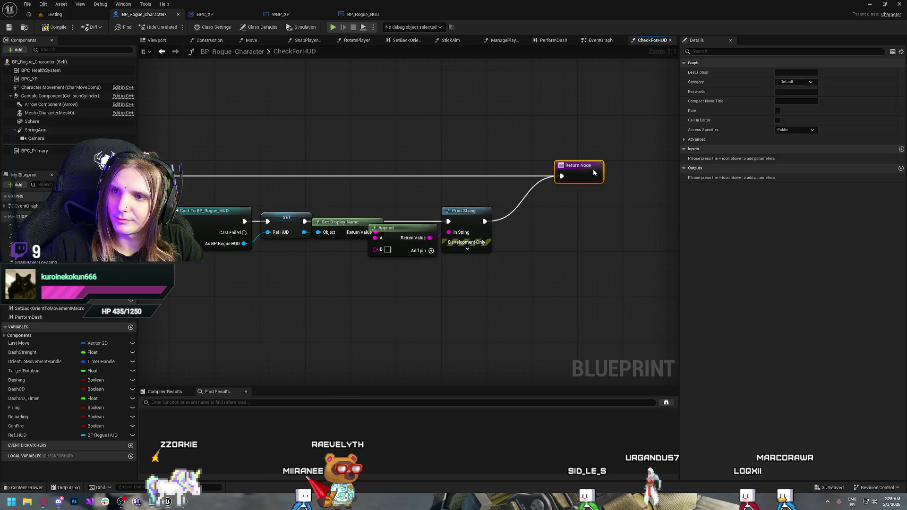
{"action": "left_click_drag", "start_coordinate": [465, 215], "coordinate": [552, 219]}
{"action": "left_click_drag", "start_coordinate": [393, 226], "coordinate": [472, 226]}
{"action": "left_click_drag", "start_coordinate": [352, 227], "coordinate": [392, 233]}
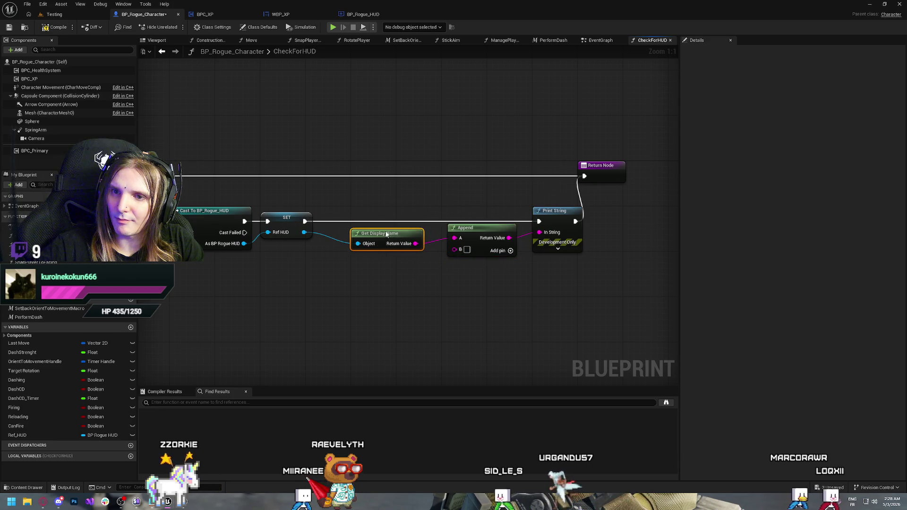
{"action": "left_click", "coordinate": [386, 205]}
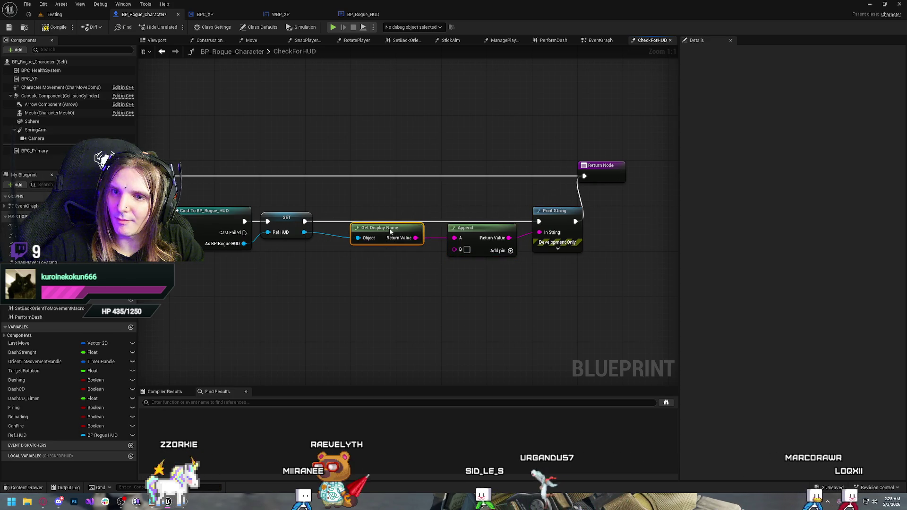
Set Append's B text to 'is now the HUD reference'.
{"action": "left_click", "coordinate": [510, 251]}
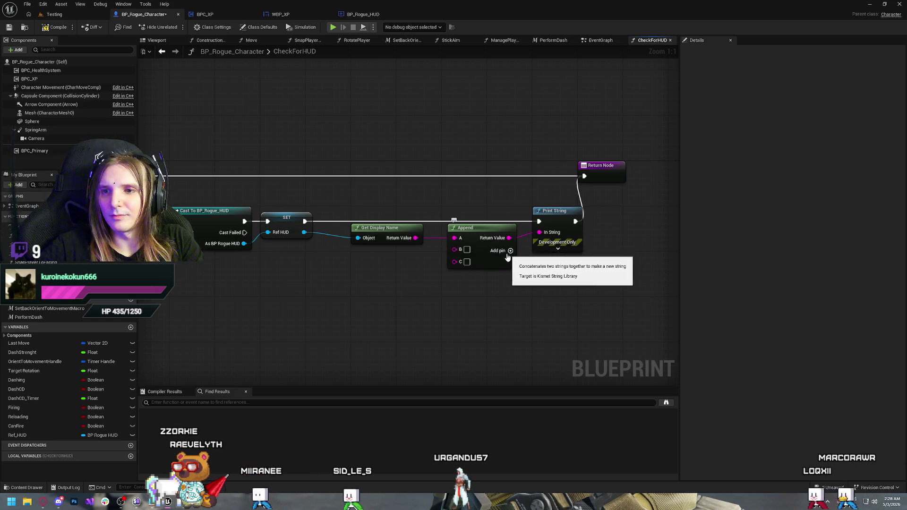
{"action": "key", "text": "ctrl+z"}
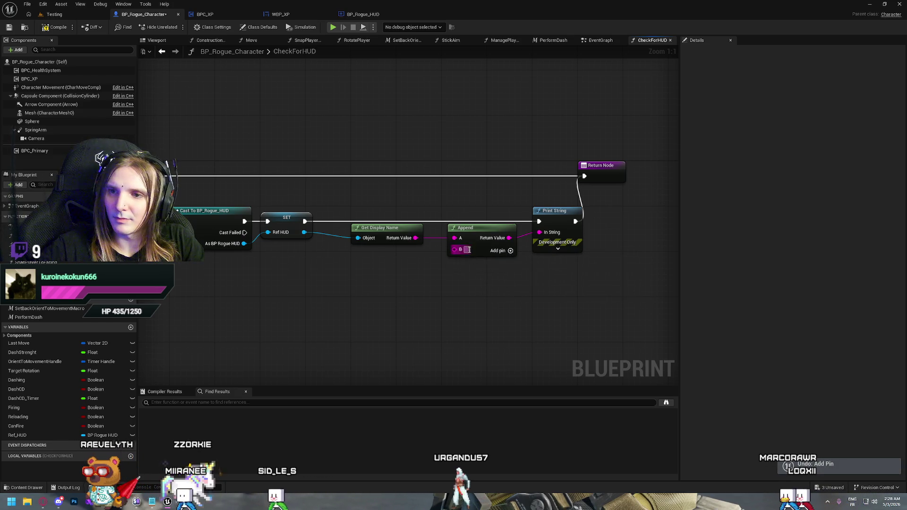
{"action": "left_click", "coordinate": [467, 250]}
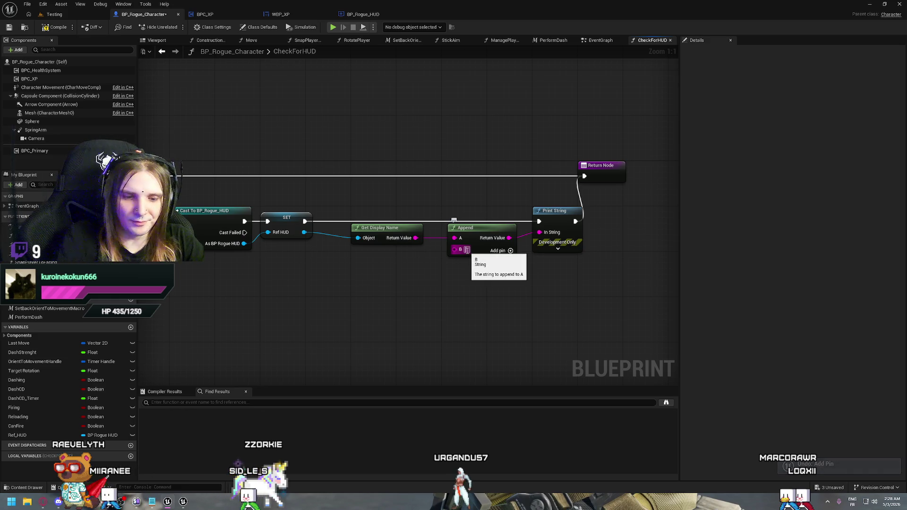
{"action": "type", "text": "is no"}
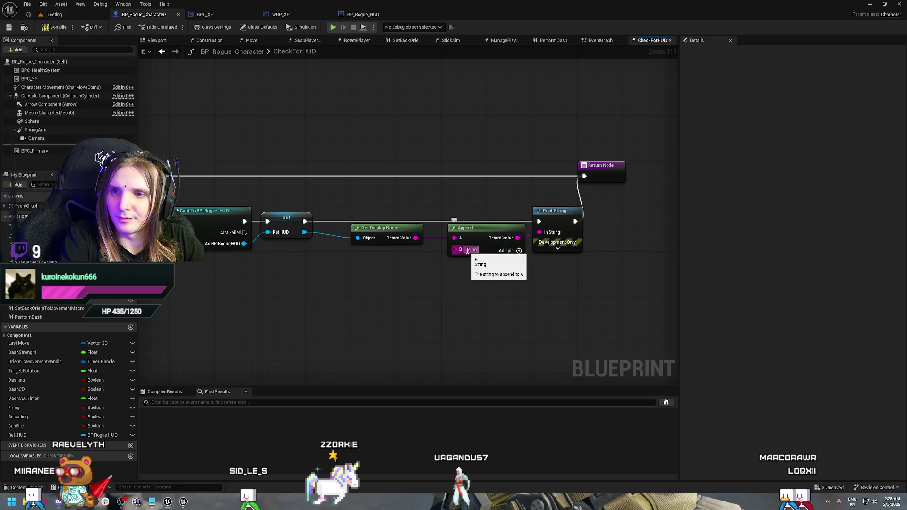
{"action": "type", "text": "w the HUD "}
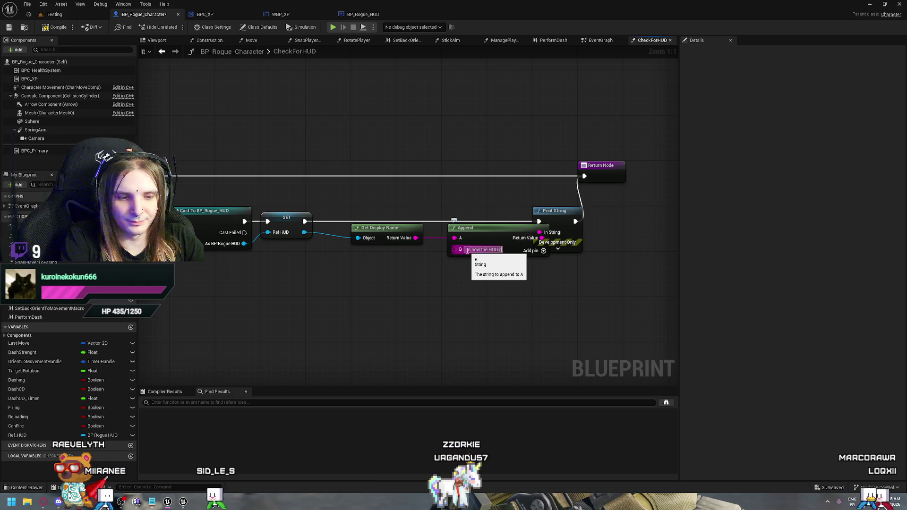
{"action": "type", "text": "reference"}
{"action": "key", "text": "Return"}
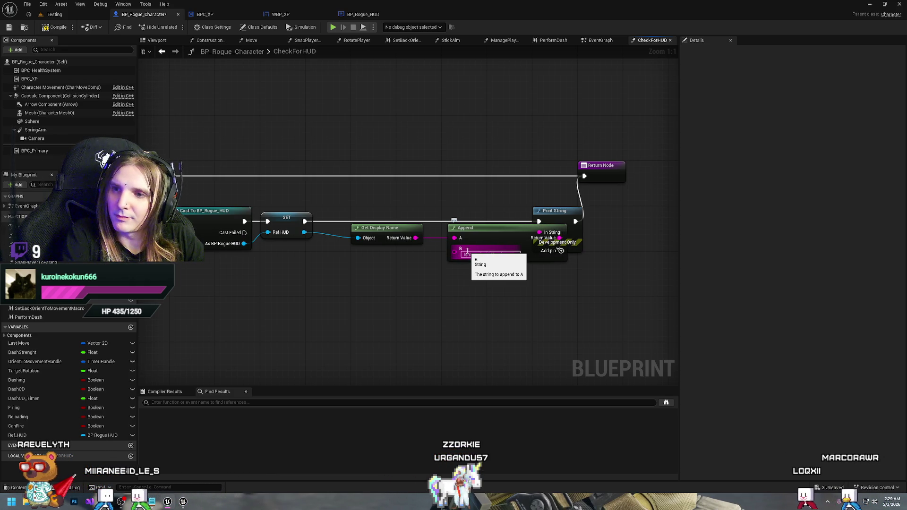
Move the Return Node and Print String together further right and bring the cast nodes into view.
{"action": "mouse_move", "coordinate": [666, 154]}
{"action": "left_mouse_down"}
{"action": "mouse_move", "coordinate": [538, 161]}
{"action": "mouse_move", "coordinate": [448, 207]}
{"action": "mouse_move", "coordinate": [446, 218]}
{"action": "left_mouse_up"}
{"action": "left_click_drag", "start_coordinate": [471, 177], "coordinate": [536, 176]}
{"action": "left_click", "coordinate": [515, 159]}
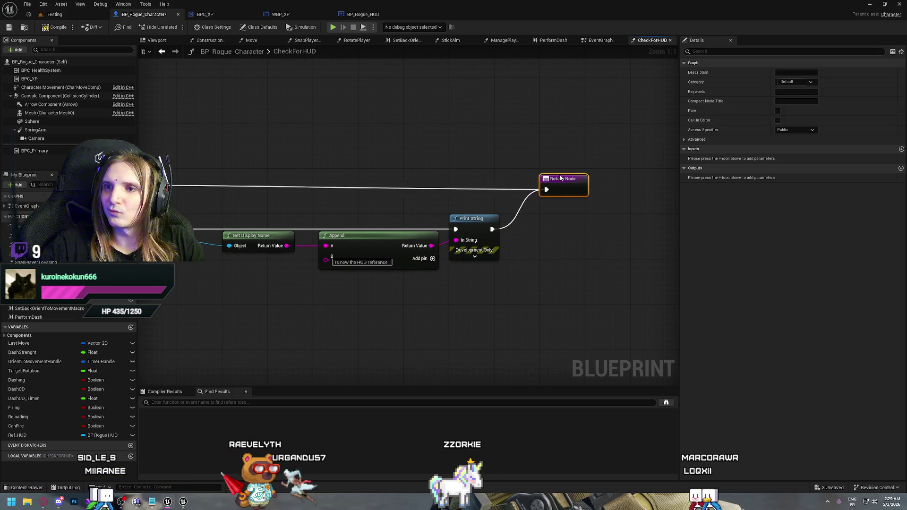
{"action": "left_click", "coordinate": [492, 156]}
{"action": "left_click_drag", "start_coordinate": [341, 165], "coordinate": [577, 185]}
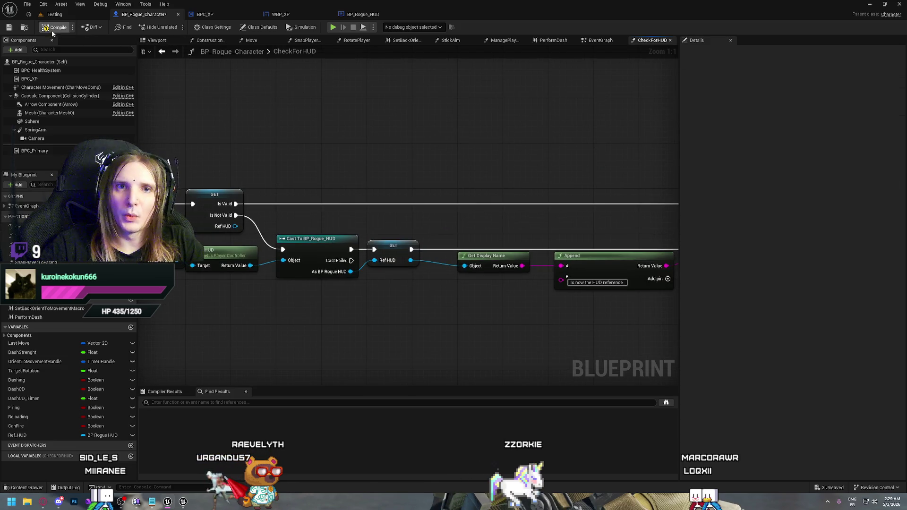
{"action": "left_click", "coordinate": [333, 26]}
{"action": "key", "text": "w"}
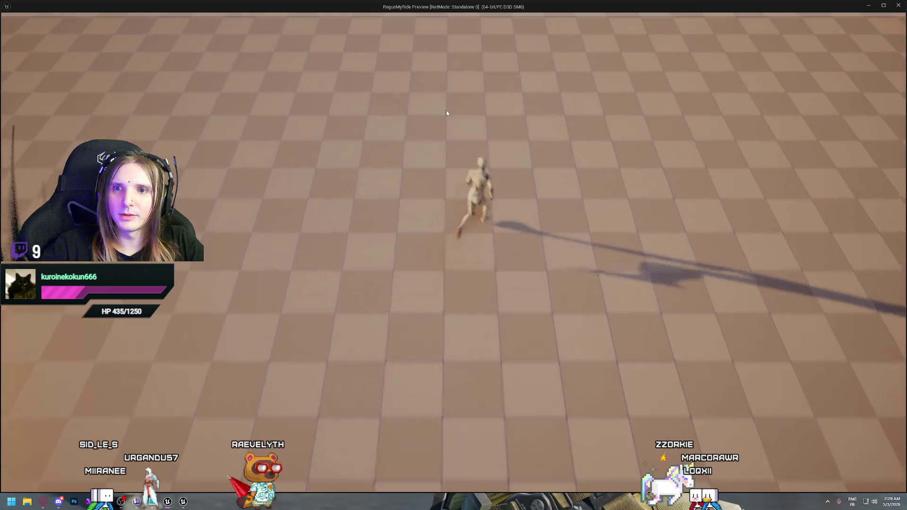
{"action": "key", "text": "Escape"}
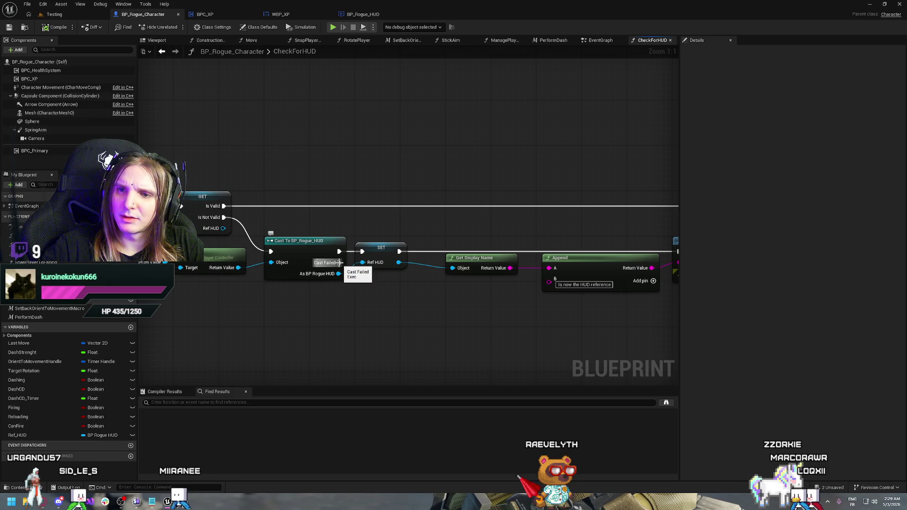
Print 'Failed to cast to HUD class' from Cast Failed, then start a test play.
{"action": "mouse_move", "coordinate": [339, 262]}
{"action": "left_mouse_down"}
{"action": "mouse_move", "coordinate": [381, 312]}
{"action": "mouse_move", "coordinate": [355, 312]}
{"action": "left_mouse_up"}
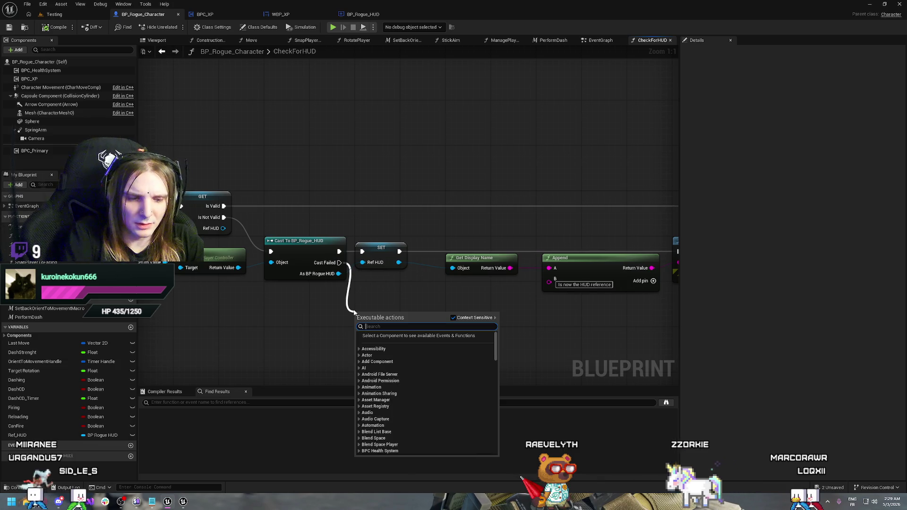
{"action": "type", "text": "print"}
{"action": "key", "text": "Return"}
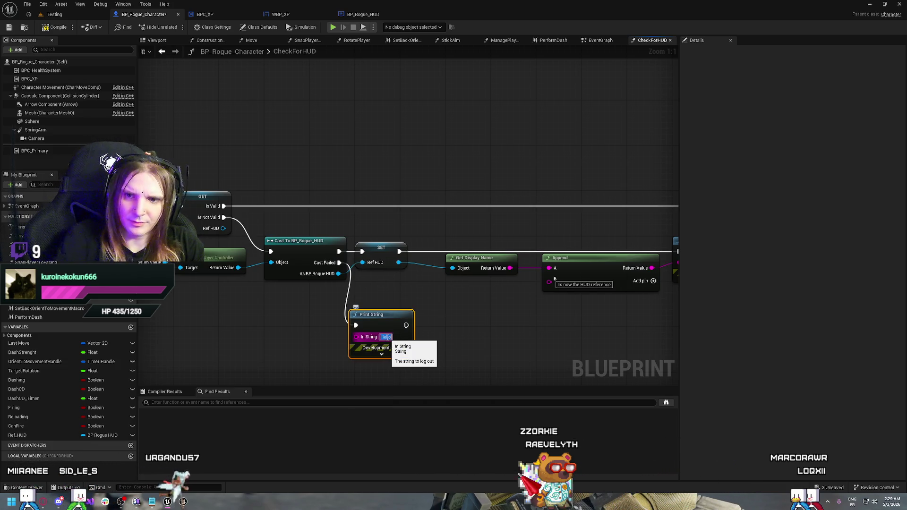
{"action": "type", "text": "Failed t"}
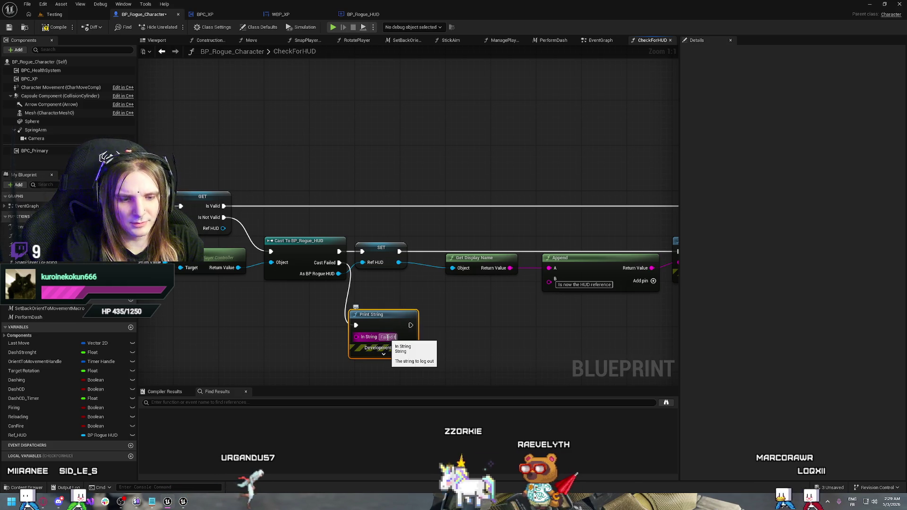
{"action": "type", "text": "o cast"}
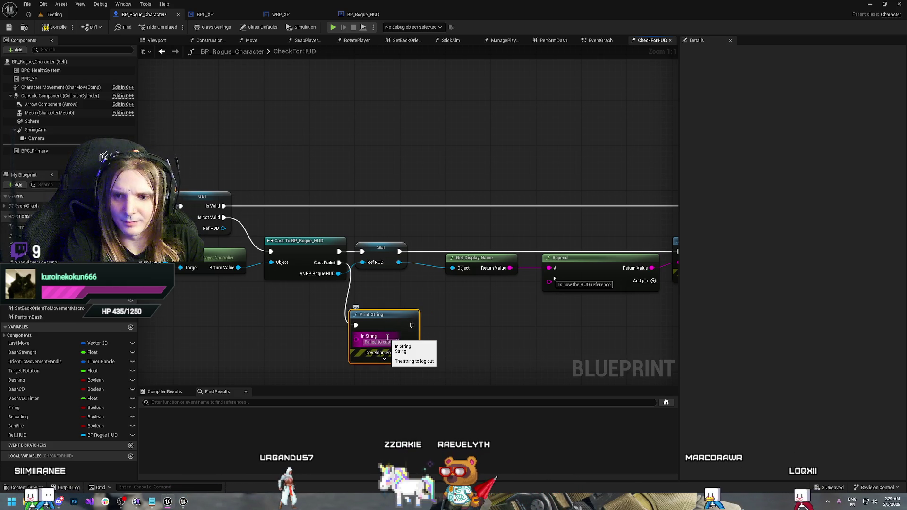
{"action": "type", "text": " to"}
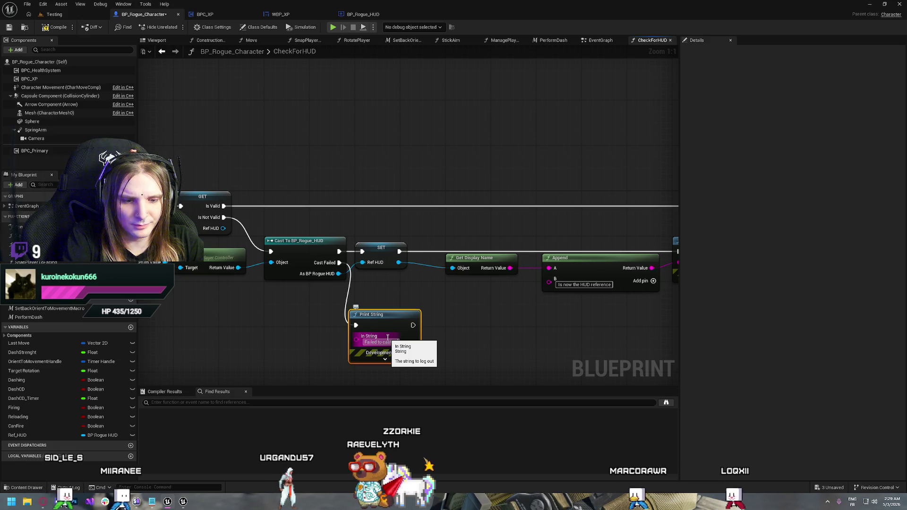
{"action": "type", "text": " BP"}
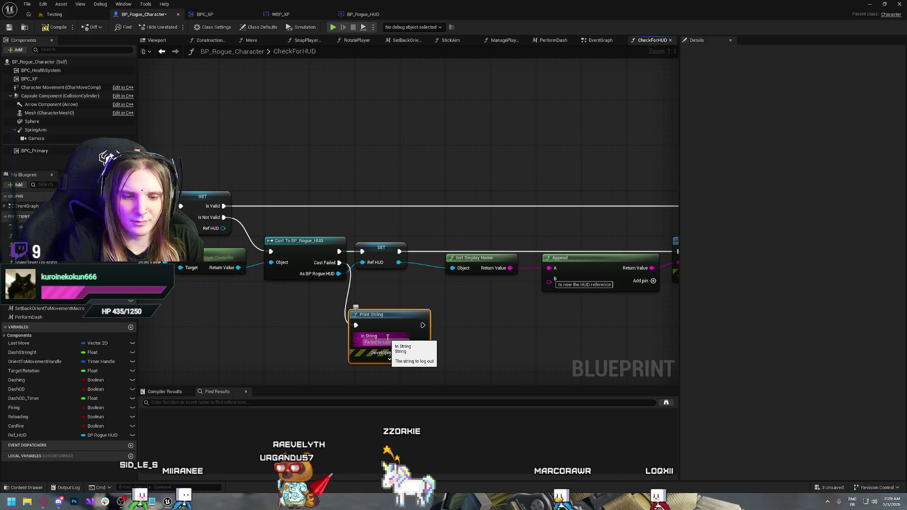
{"action": "type", "text": "_"}
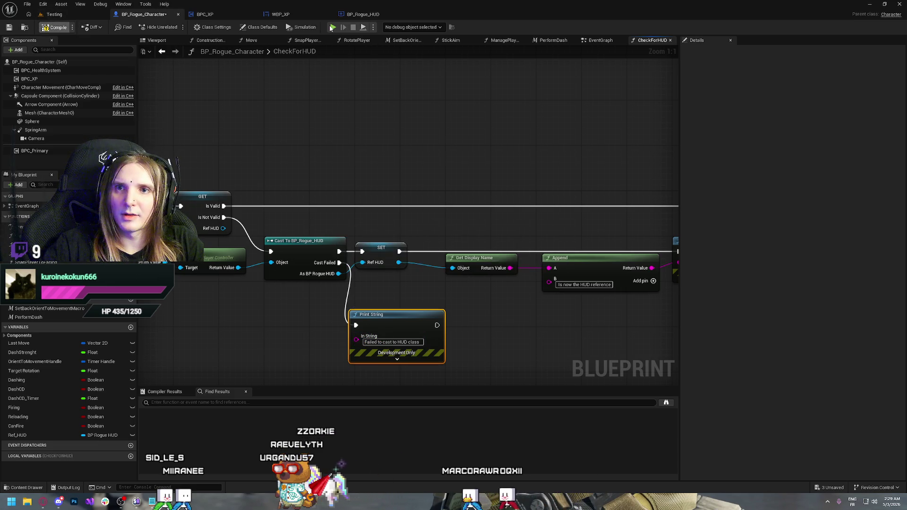
{"action": "left_click", "coordinate": [334, 28]}
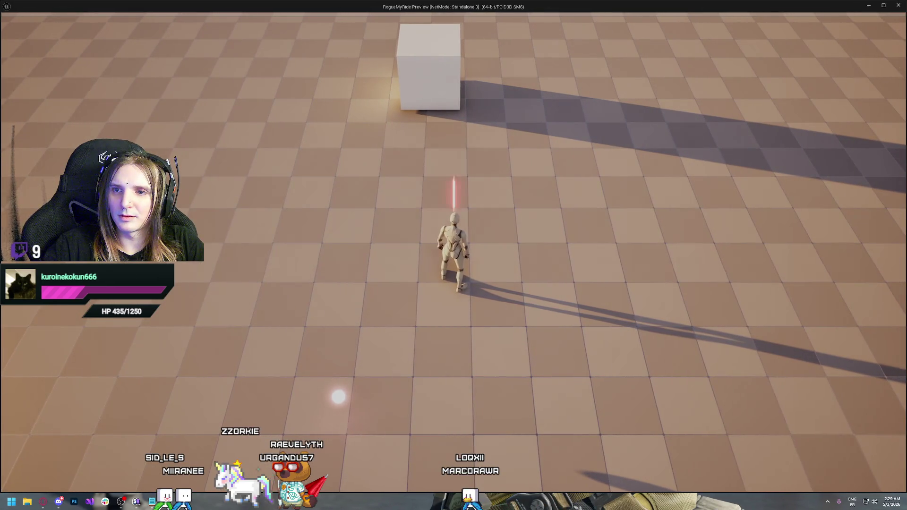
Walk briefly in the preview, stop it, delete the failed-cast Print String, and frame the entry node.
{"action": "key", "text": "w"}
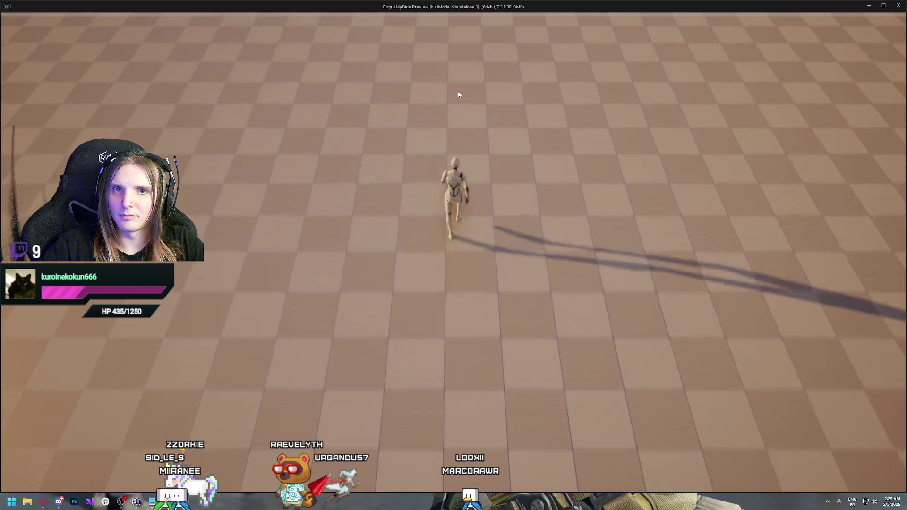
{"action": "key", "text": "Escape"}
{"action": "key", "text": "Delete"}
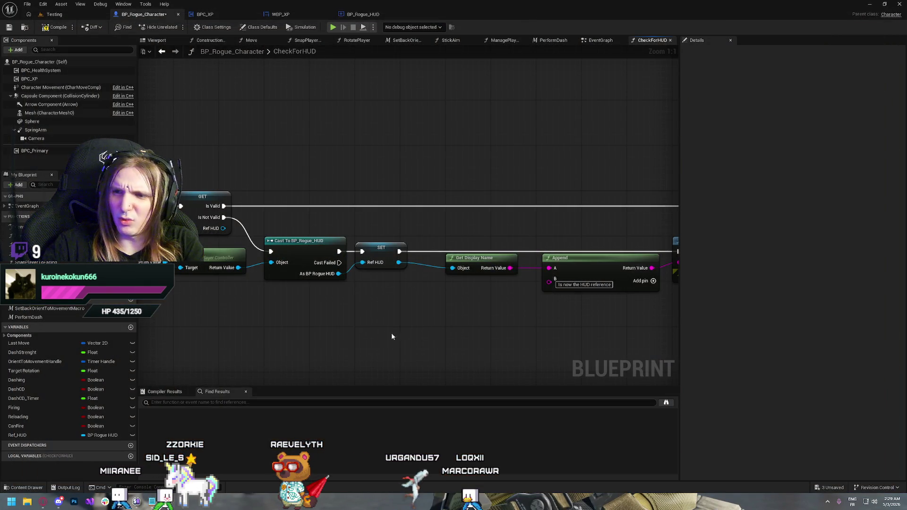
{"action": "key", "text": "Home"}
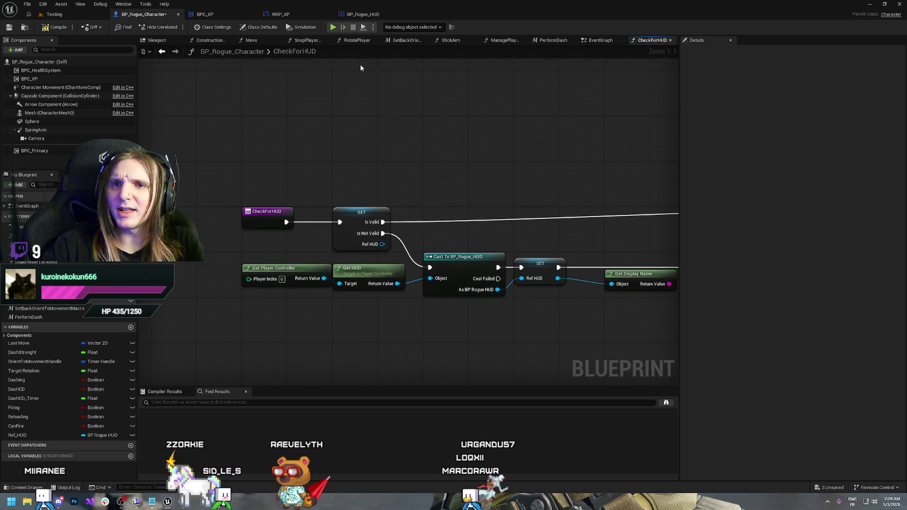
In the EventGraph, insert a temporary Print String between XP Gain and Check for HUD.
{"action": "left_click", "coordinate": [600, 41]}
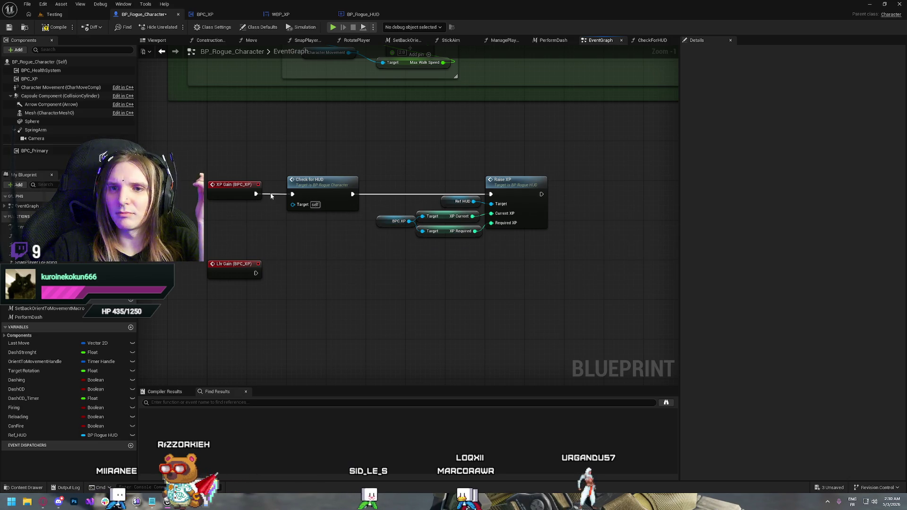
{"action": "left_click_drag", "start_coordinate": [255, 194], "coordinate": [288, 135]}
{"action": "type", "text": "play"}
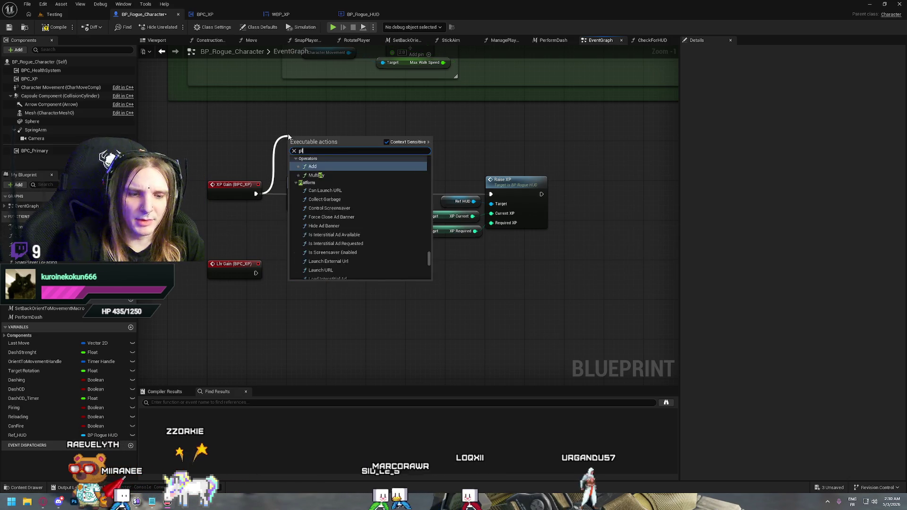
{"action": "key", "text": "BackSpace"}
{"action": "key", "text": "BackSpace"}
{"action": "key", "text": "BackSpace"}
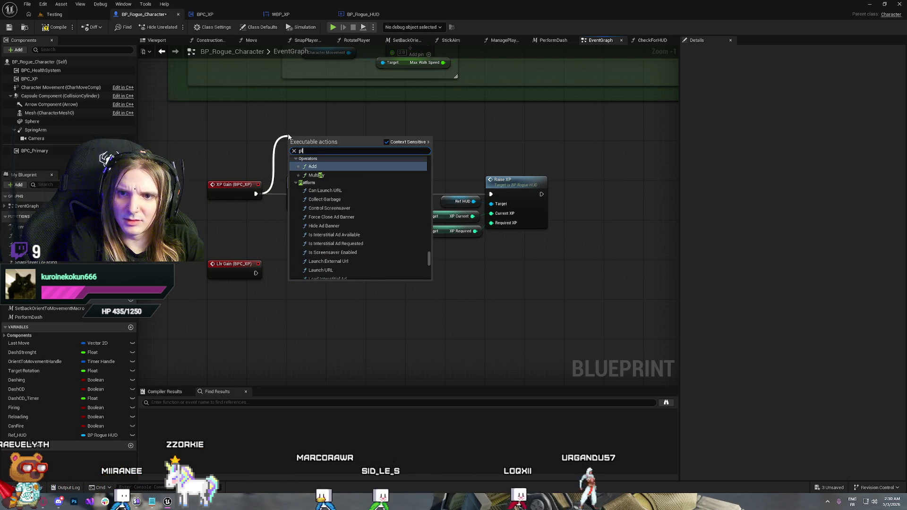
{"action": "type", "text": "check"}
{"action": "key", "text": "Return"}
{"action": "left_click_drag", "start_coordinate": [288, 137], "coordinate": [288, 136]}
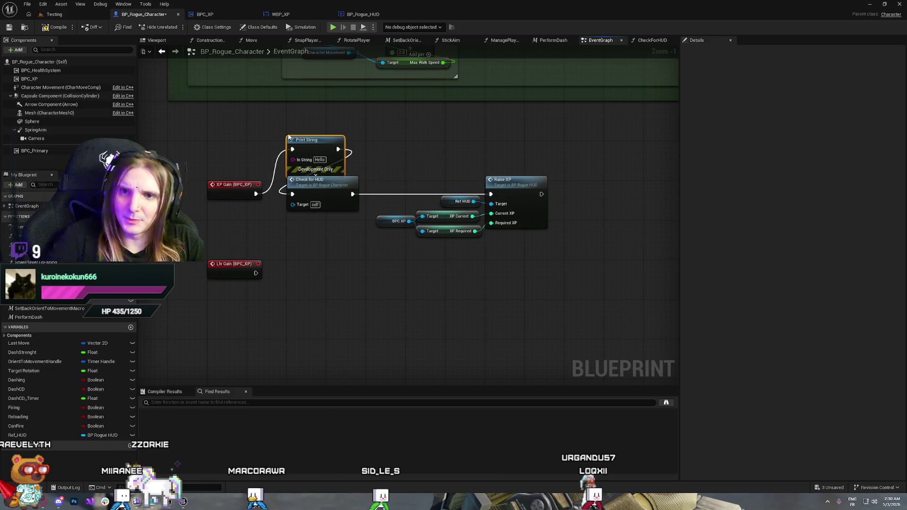
Play-test, then delete the test Print String and reconnect XP Gain to Check for HUD.
{"action": "left_click", "coordinate": [330, 27]}
{"action": "left_click", "coordinate": [437, 135]}
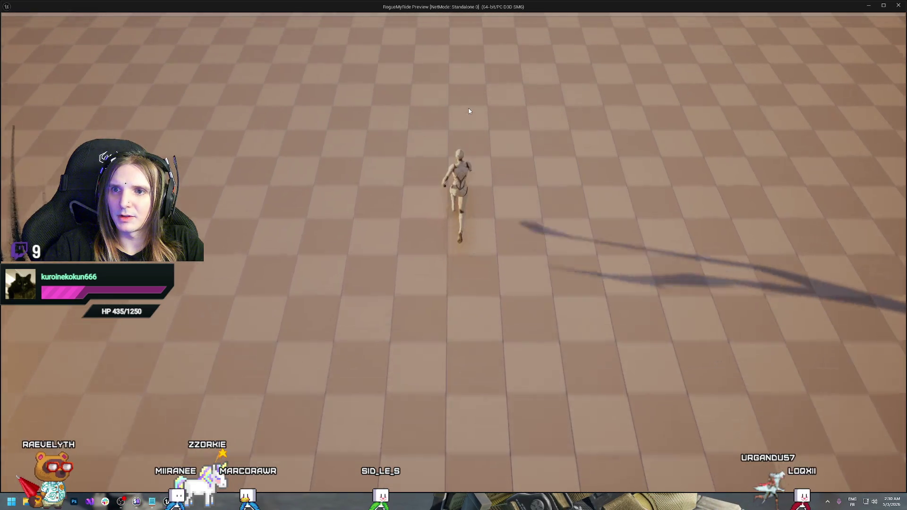
{"action": "key", "text": "Escape"}
{"action": "key", "text": "Delete"}
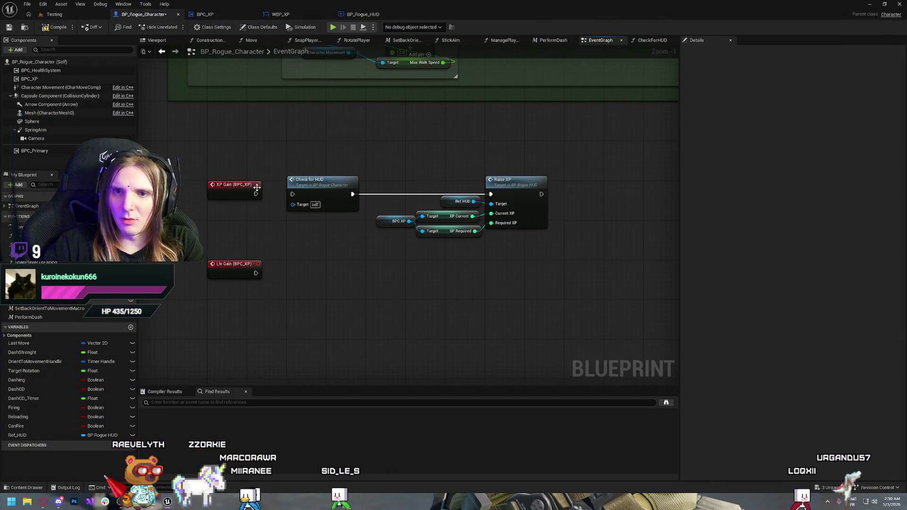
{"action": "left_click_drag", "start_coordinate": [256, 194], "coordinate": [274, 195]}
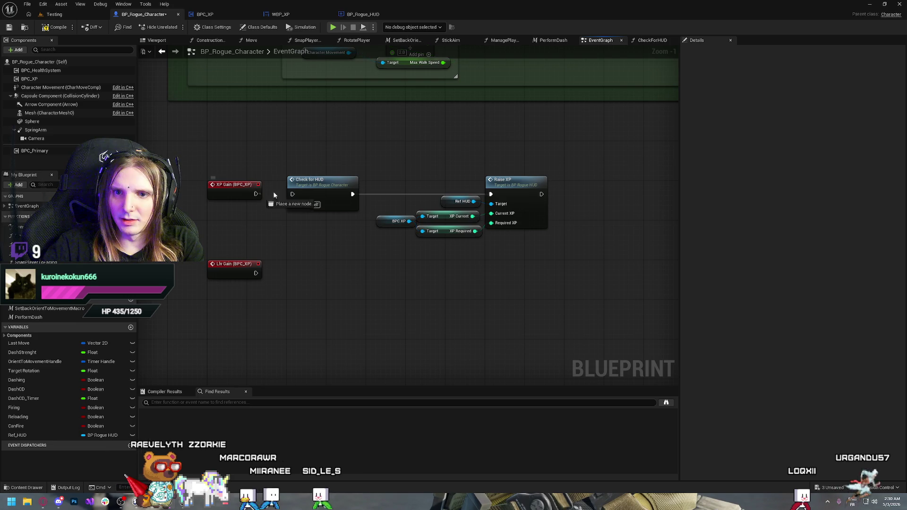
Inspect the BPC_XP component, return to the EventGraph, then switch to the WBP_XP blueprint tab.
{"action": "left_click", "coordinate": [42, 78]}
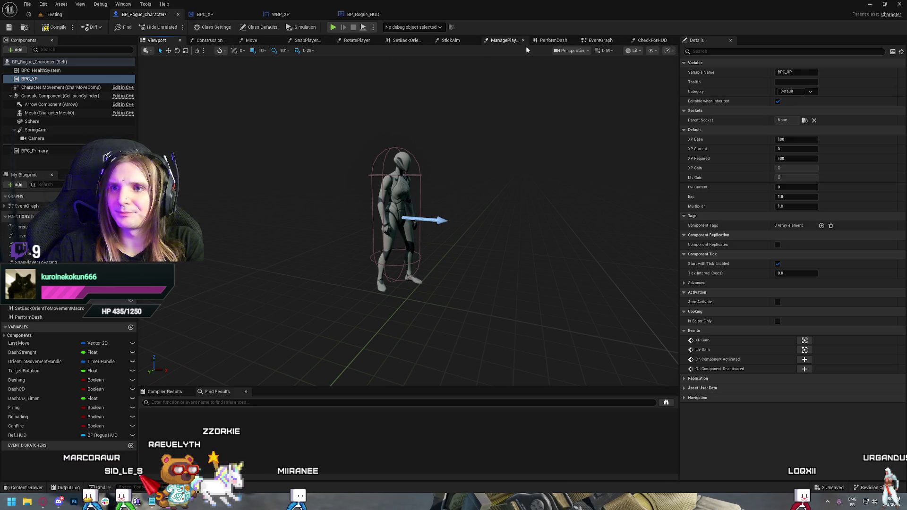
{"action": "left_click", "coordinate": [600, 40]}
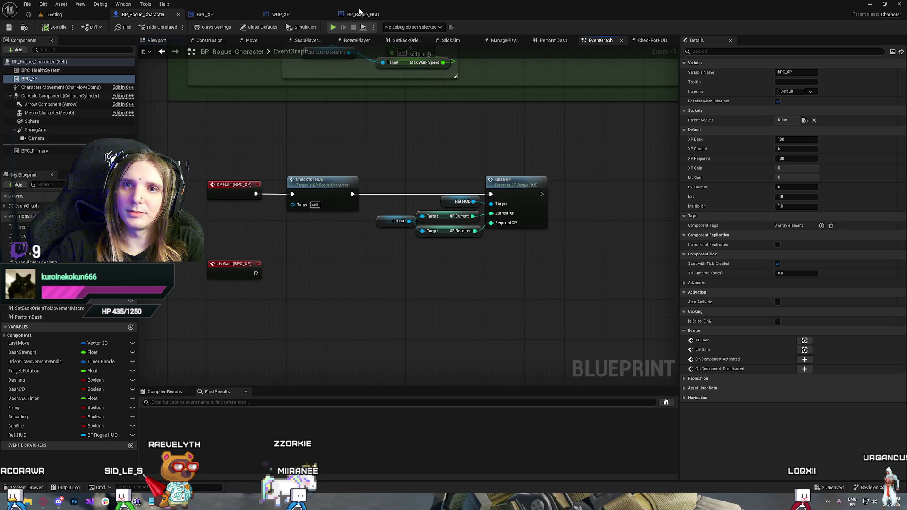
{"action": "left_click", "coordinate": [281, 14]}
In BPC_XP, wire the first Branch's False output into Call XP Gain, then compile and play.
{"action": "left_click", "coordinate": [208, 15]}
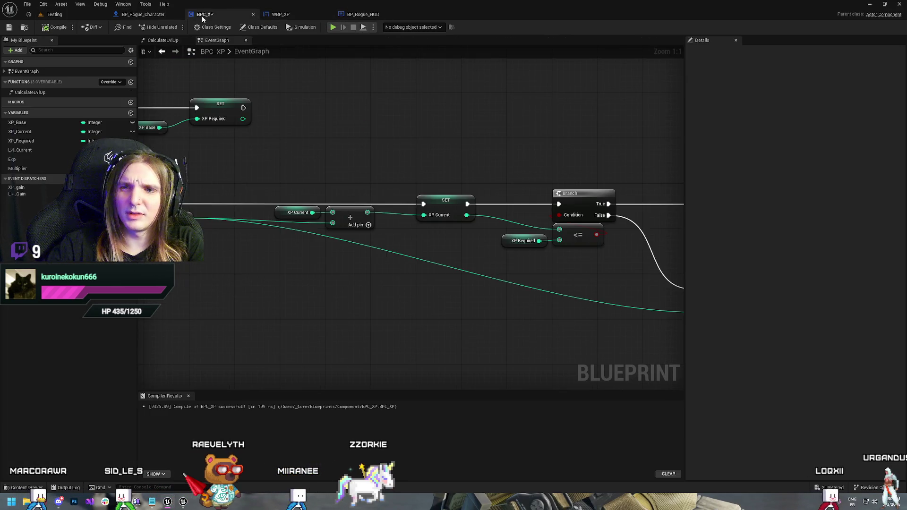
{"action": "left_click_drag", "start_coordinate": [358, 138], "coordinate": [551, 181]}
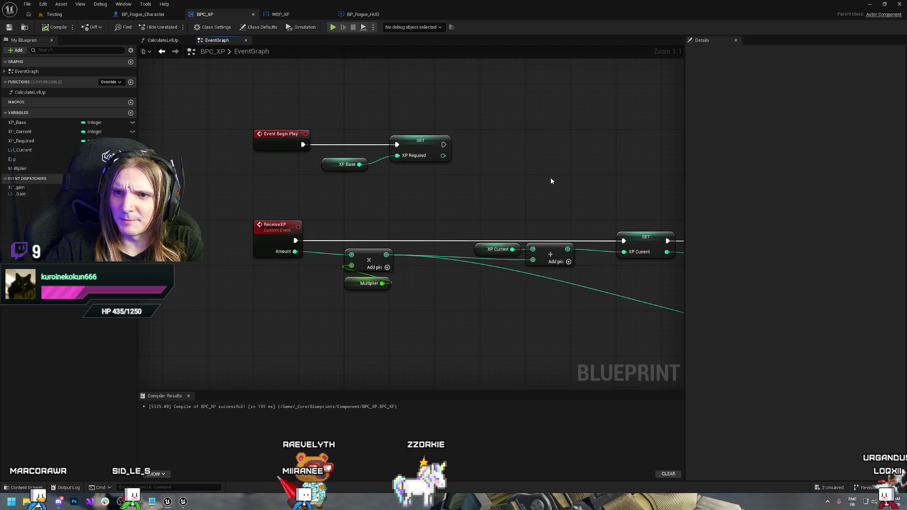
{"action": "mouse_move", "coordinate": [552, 186]}
{"action": "left_mouse_down"}
{"action": "mouse_move", "coordinate": [339, 146]}
{"action": "mouse_move", "coordinate": [343, 140]}
{"action": "left_mouse_up"}
{"action": "mouse_move", "coordinate": [481, 142]}
{"action": "left_mouse_down"}
{"action": "mouse_move", "coordinate": [363, 141]}
{"action": "mouse_move", "coordinate": [384, 124]}
{"action": "left_mouse_up"}
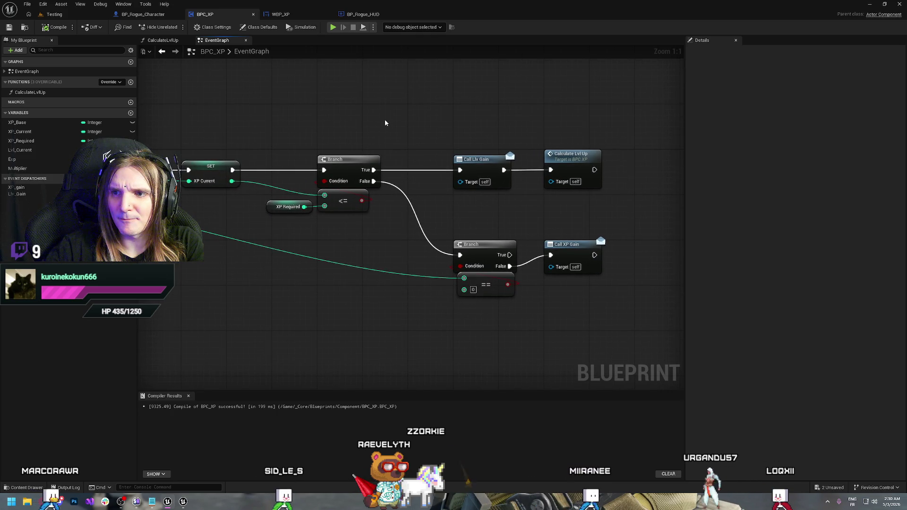
{"action": "left_click_drag", "start_coordinate": [385, 123], "coordinate": [350, 108]}
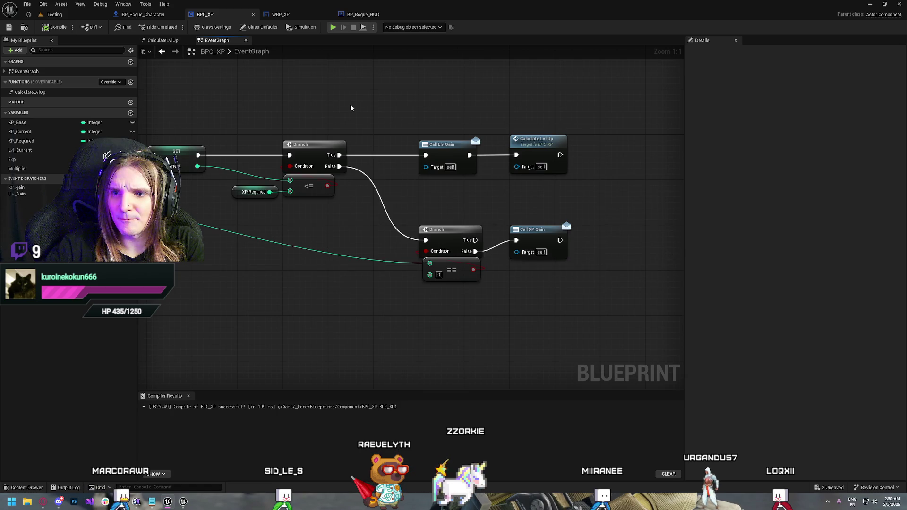
{"action": "left_click_drag", "start_coordinate": [576, 276], "coordinate": [521, 231]}
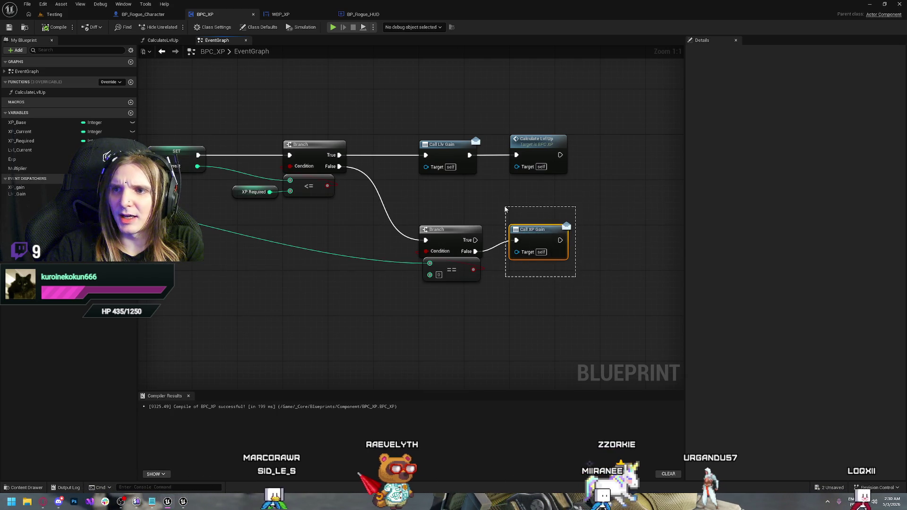
{"action": "left_click", "coordinate": [575, 191]}
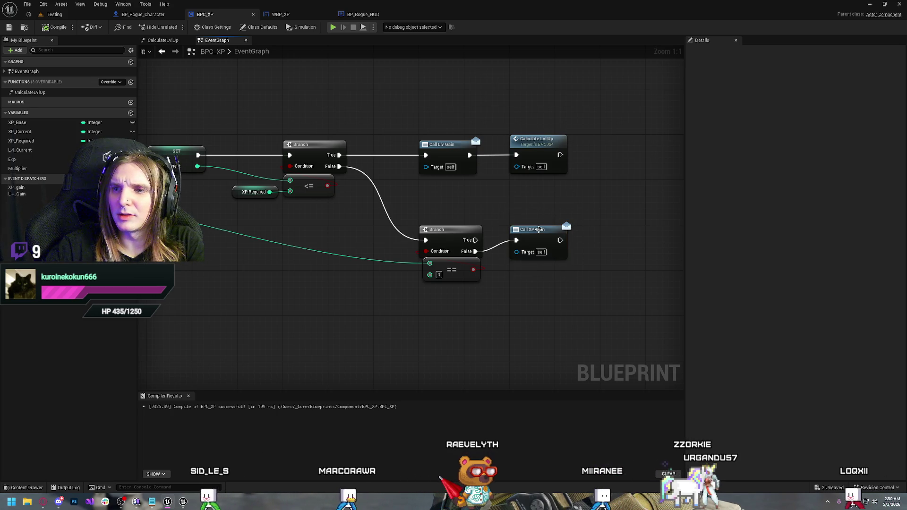
{"action": "left_click_drag", "start_coordinate": [340, 166], "coordinate": [516, 240]}
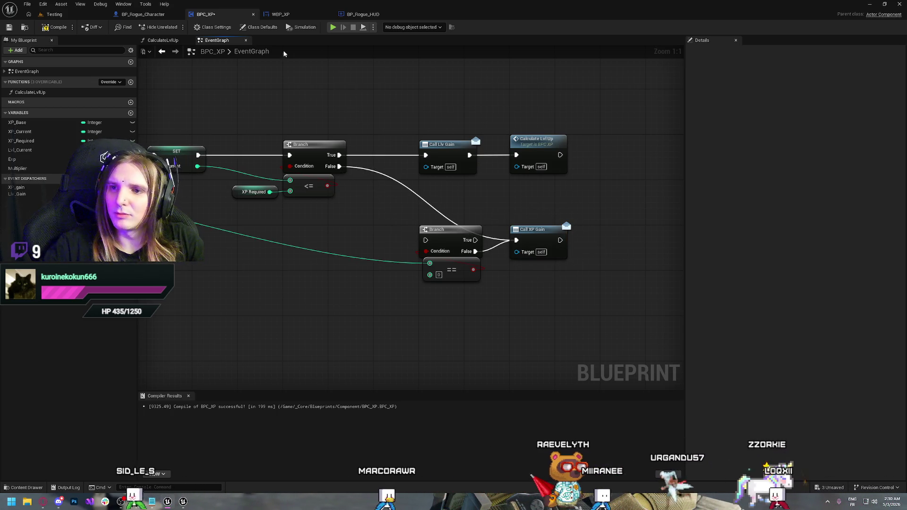
{"action": "left_click", "coordinate": [66, 27]}
Play-test briefly, then reconnect the first Branch's False output to the second Branch.
{"action": "left_click", "coordinate": [333, 27]}
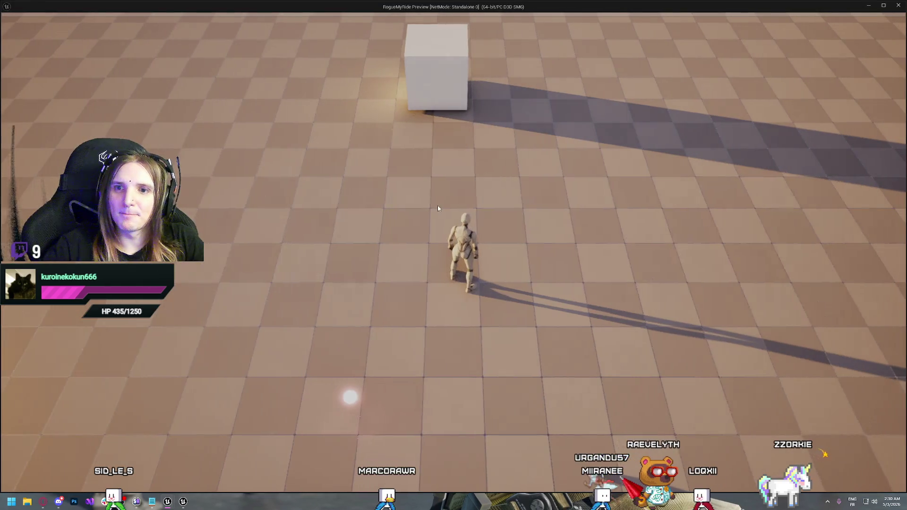
{"action": "key", "text": "w"}
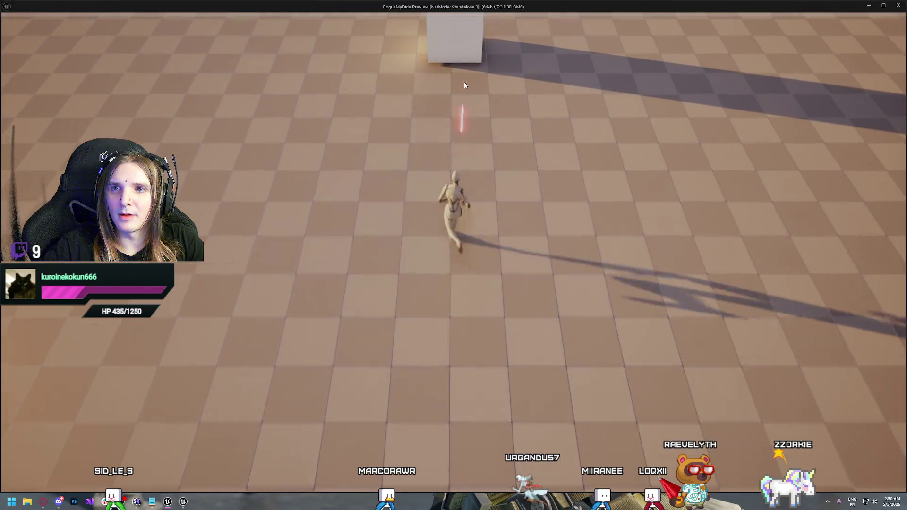
{"action": "key", "text": "Escape"}
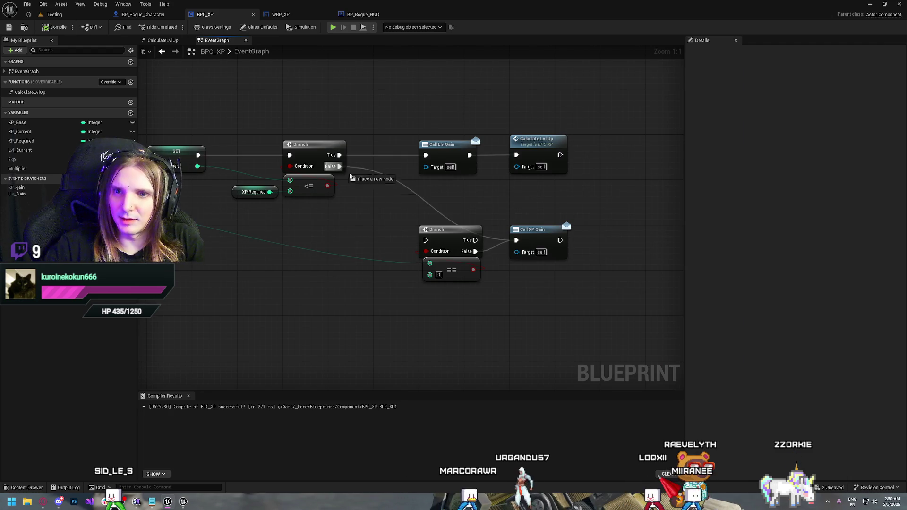
{"action": "left_click_drag", "start_coordinate": [428, 243], "coordinate": [428, 243]}
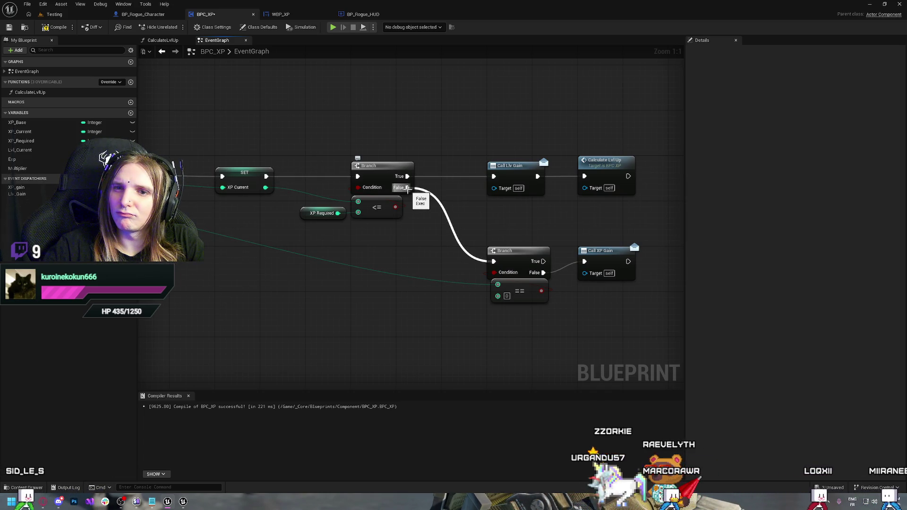
Add a temporary Print String on the Branch False path, compile, and start a play session.
{"action": "mouse_move", "coordinate": [275, 223]}
{"action": "left_mouse_down"}
{"action": "mouse_move", "coordinate": [487, 291]}
{"action": "mouse_move", "coordinate": [479, 279]}
{"action": "left_mouse_up"}
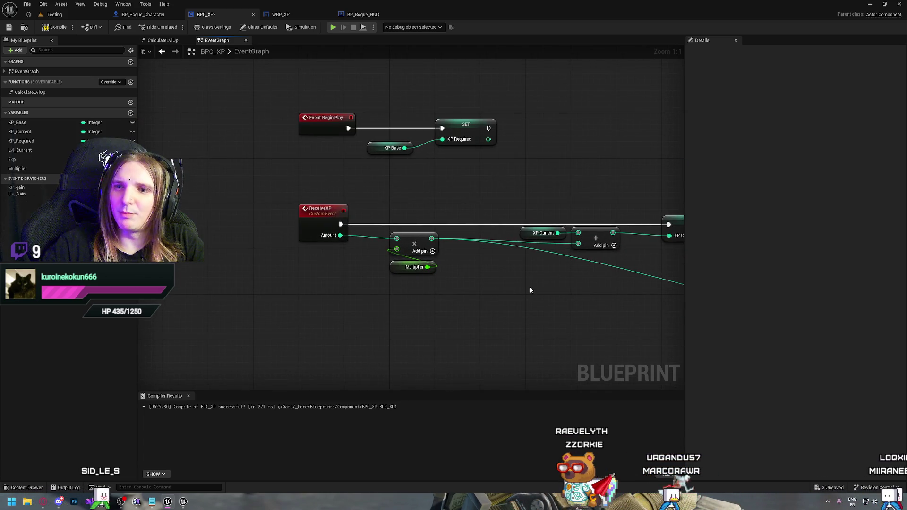
{"action": "mouse_move", "coordinate": [554, 296]}
{"action": "left_mouse_down"}
{"action": "mouse_move", "coordinate": [405, 279]}
{"action": "mouse_move", "coordinate": [450, 203]}
{"action": "left_mouse_up"}
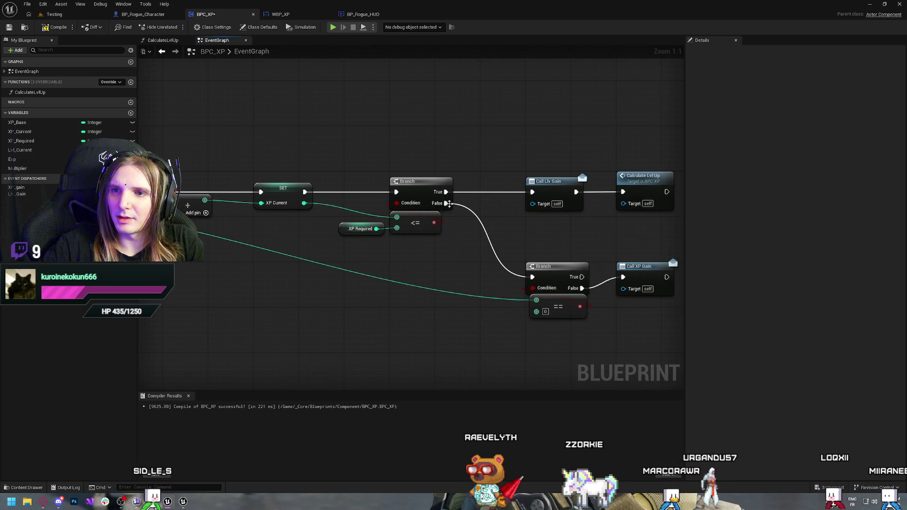
{"action": "left_click_drag", "start_coordinate": [497, 231], "coordinate": [498, 232]}
{"action": "type", "text": "print"}
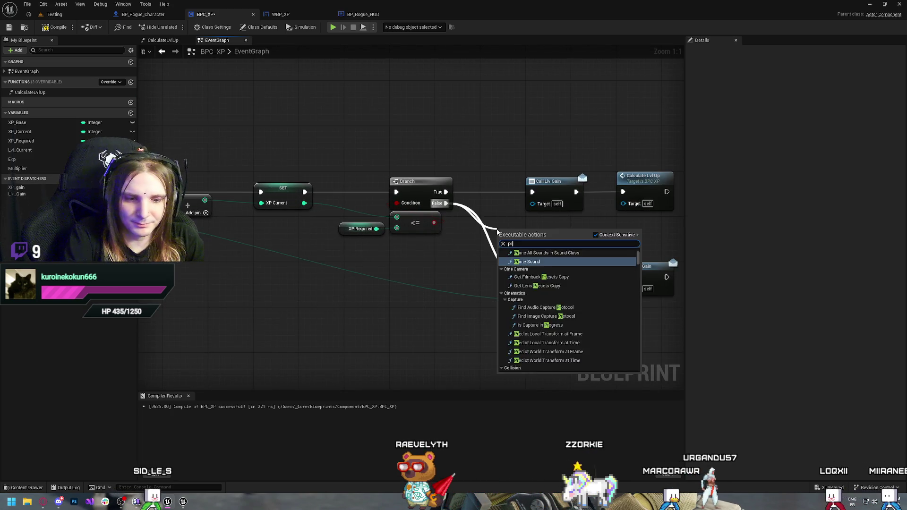
{"action": "key", "text": "Return"}
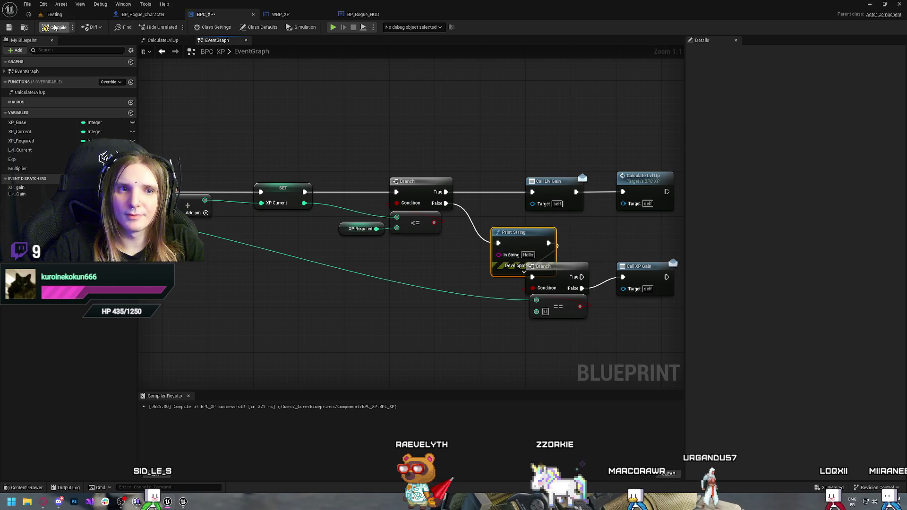
{"action": "left_click", "coordinate": [55, 27]}
{"action": "left_click", "coordinate": [332, 27]}
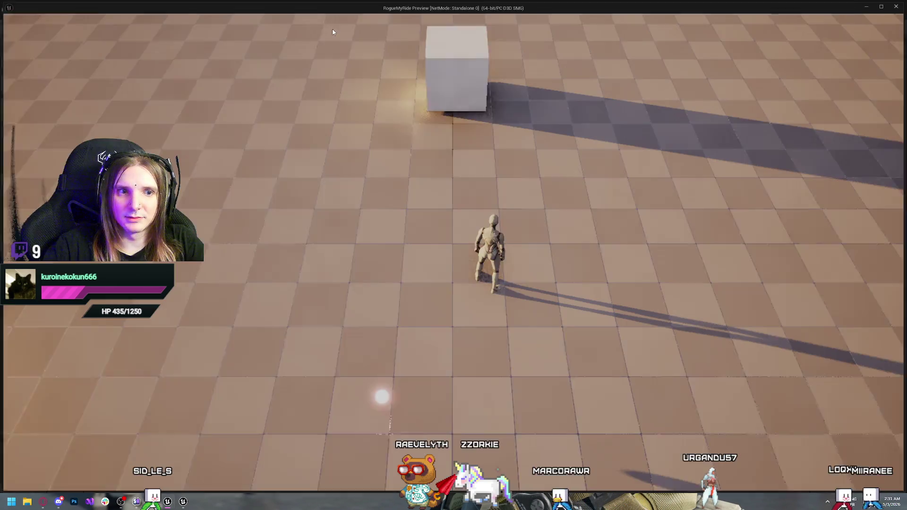
Walk around in the preview, then delete the Print String and rewire False to the second Branch.
{"action": "key", "text": "s"}
{"action": "key", "text": "a"}
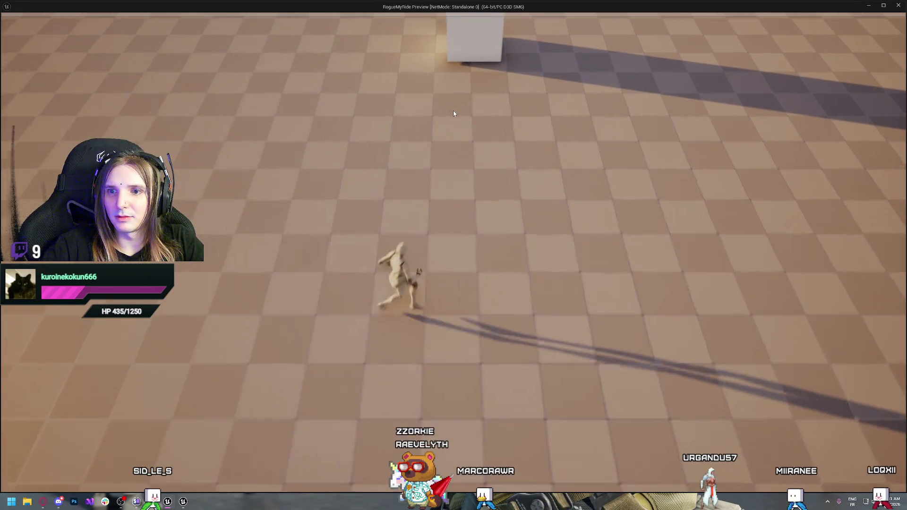
{"action": "key", "text": "w"}
{"action": "key", "text": "s"}
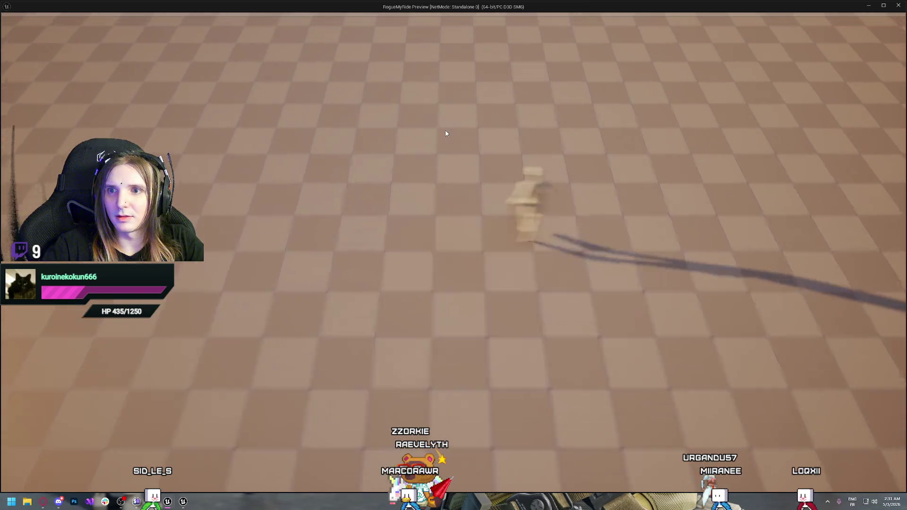
{"action": "key", "text": "Escape"}
{"action": "key", "text": "Delete"}
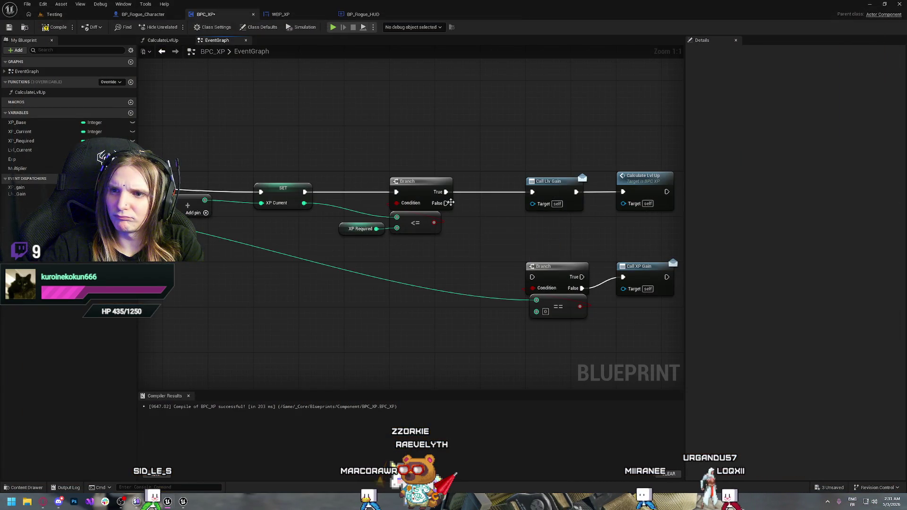
{"action": "left_click_drag", "start_coordinate": [533, 278], "coordinate": [533, 278]}
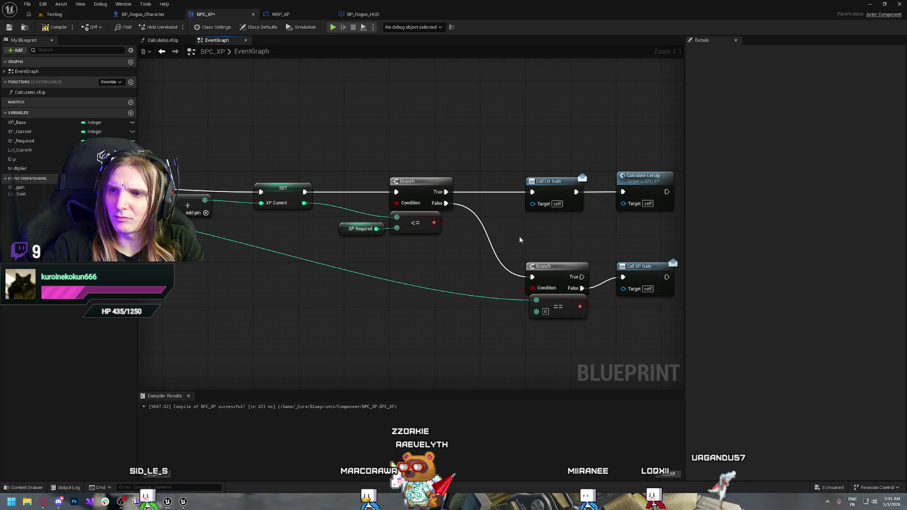
Insert a test Print String on the Branch True path before Call Lvl Gain and play-test it.
{"action": "left_click_drag", "start_coordinate": [445, 192], "coordinate": [463, 104]}
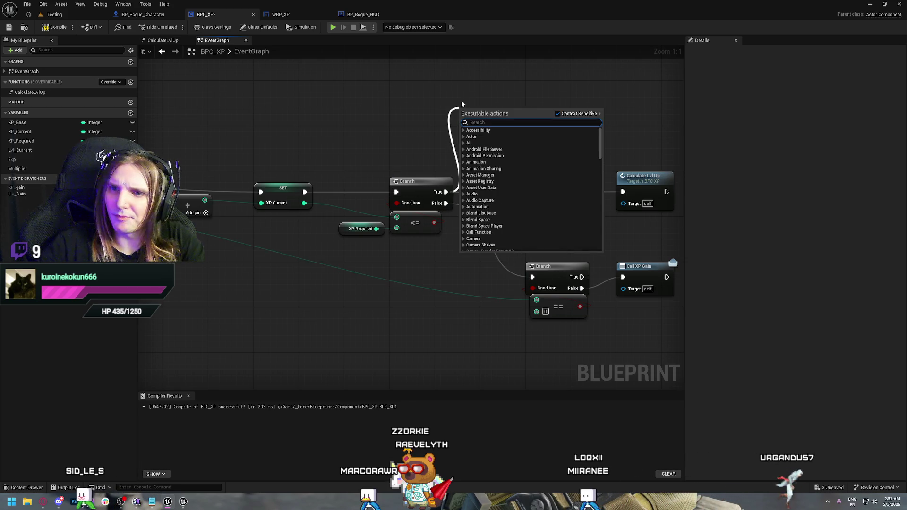
{"action": "type", "text": "print"}
{"action": "key", "text": "Return"}
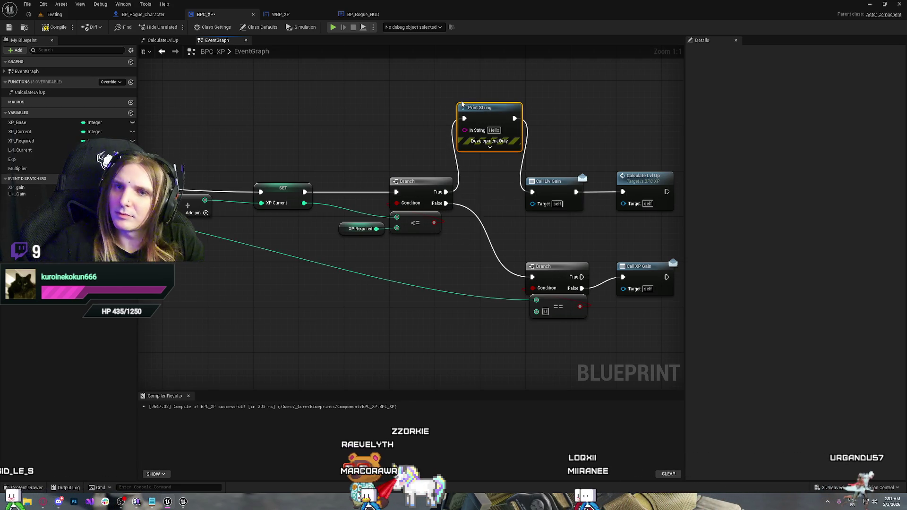
{"action": "key", "text": "alt+p"}
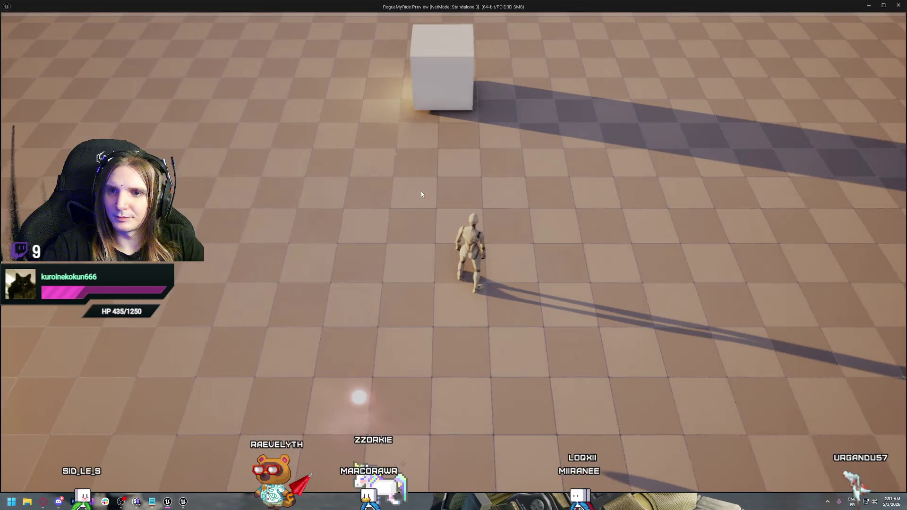
{"action": "key", "text": "s"}
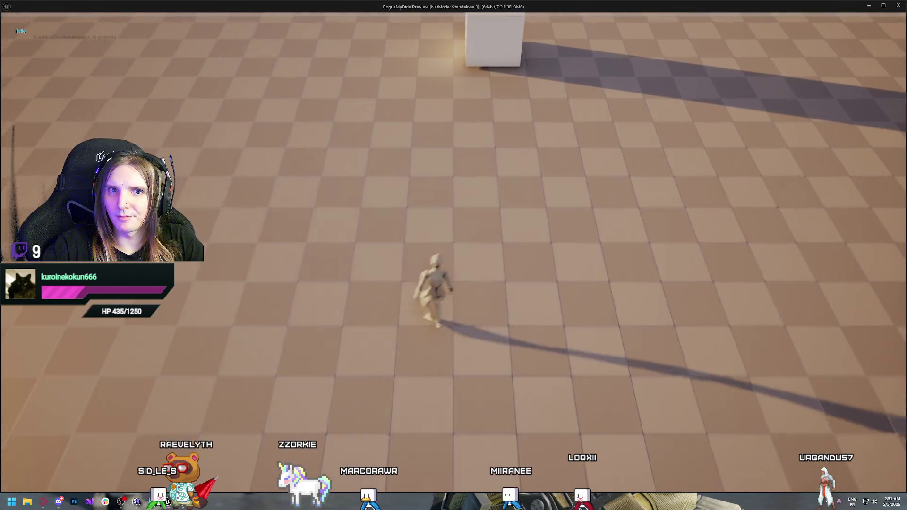
{"action": "key", "text": "w"}
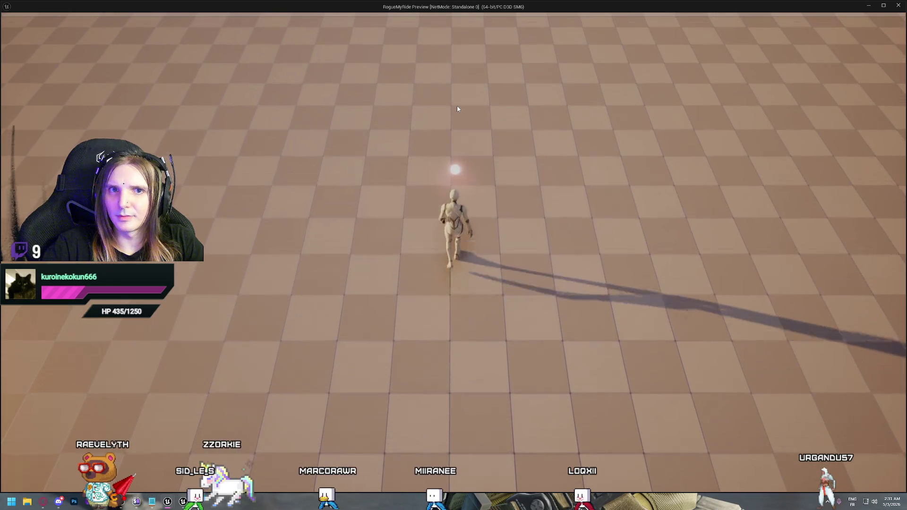
{"action": "key", "text": "Escape"}
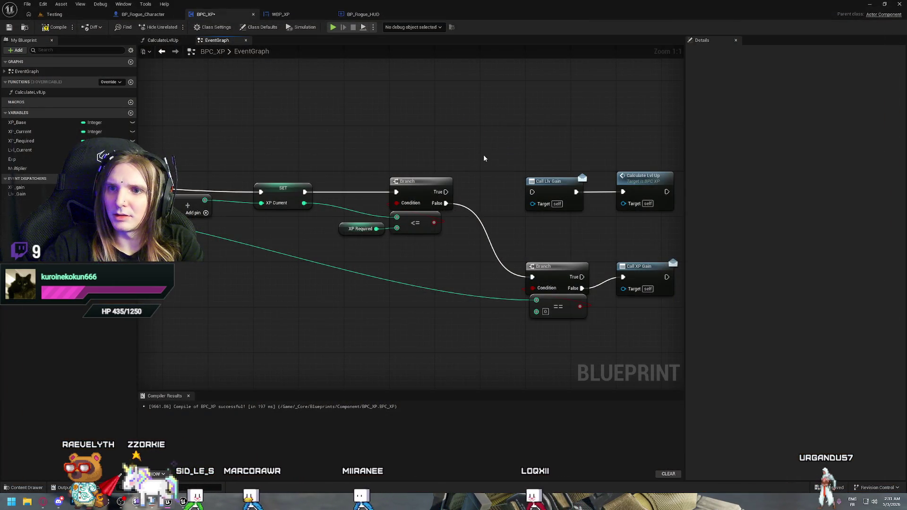
Wire Branch True to Call Lvl Gain and replace the <= check with XP Current >= XP Required.
{"action": "left_click_drag", "start_coordinate": [446, 192], "coordinate": [532, 191]}
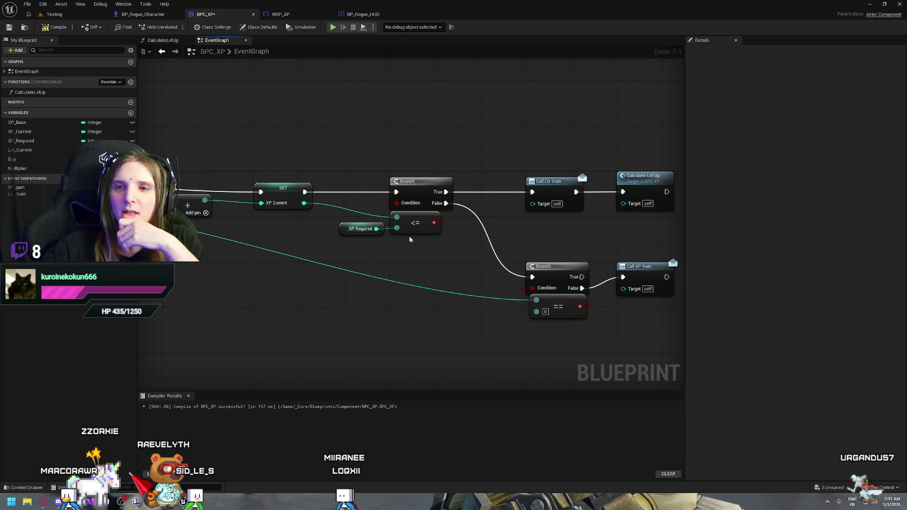
{"action": "left_click_drag", "start_coordinate": [307, 226], "coordinate": [332, 232]}
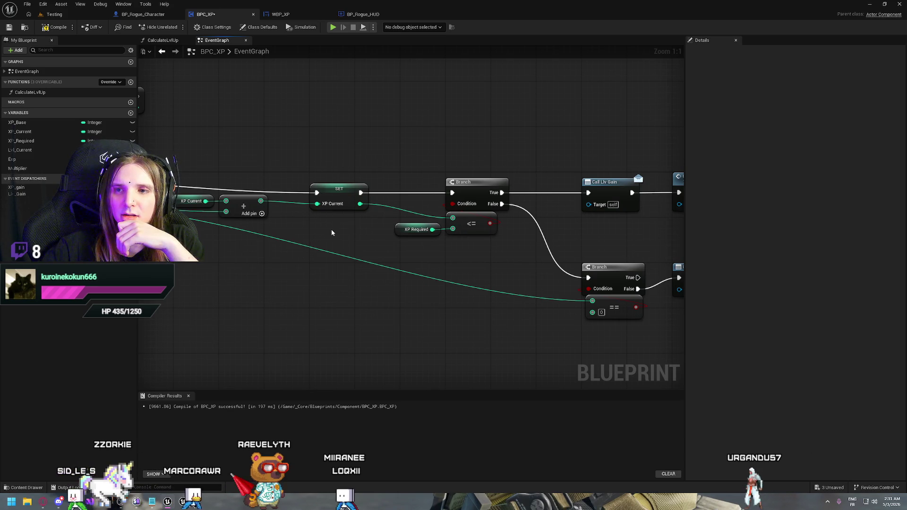
{"action": "left_click", "coordinate": [448, 233]}
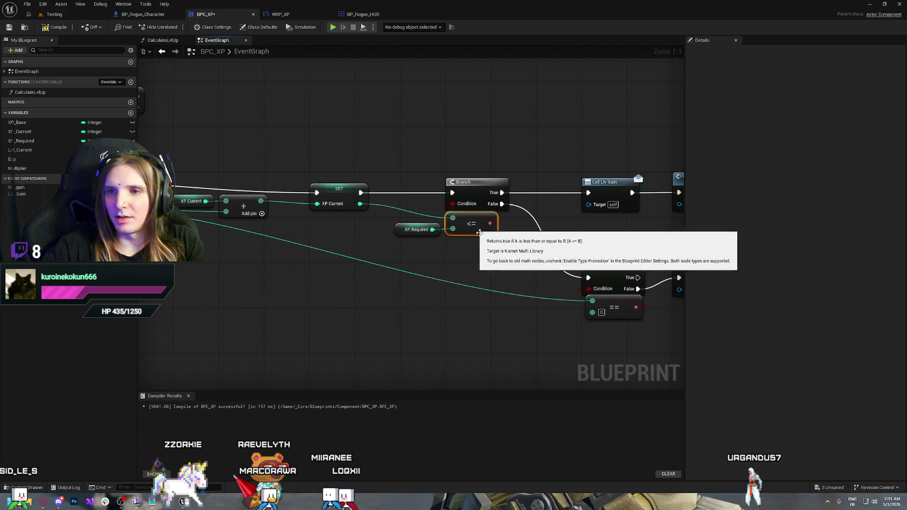
{"action": "key", "text": "Delete"}
{"action": "left_click_drag", "start_coordinate": [360, 203], "coordinate": [467, 220]}
{"action": "type", "text": ">"}
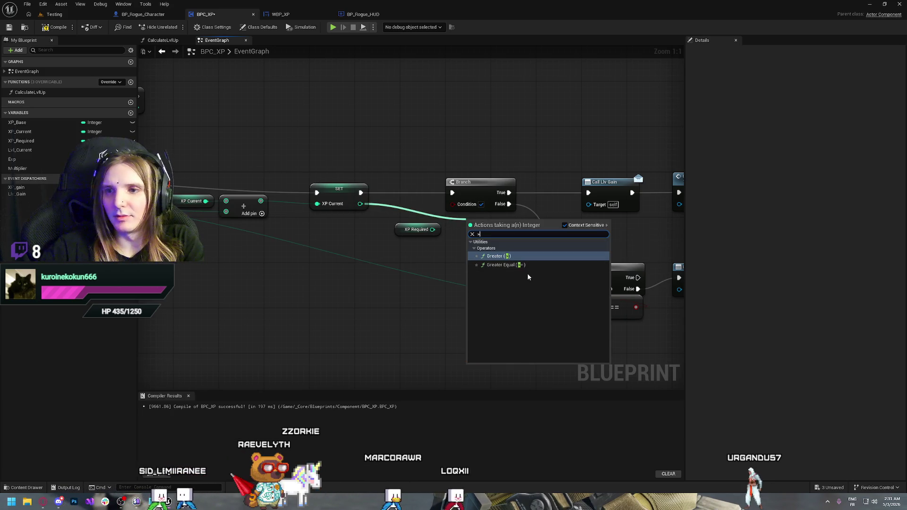
{"action": "left_click", "coordinate": [505, 265]}
{"action": "mouse_move", "coordinate": [433, 230]}
{"action": "left_mouse_down"}
{"action": "mouse_move", "coordinate": [481, 222]}
{"action": "mouse_move", "coordinate": [453, 204]}
{"action": "left_mouse_up"}
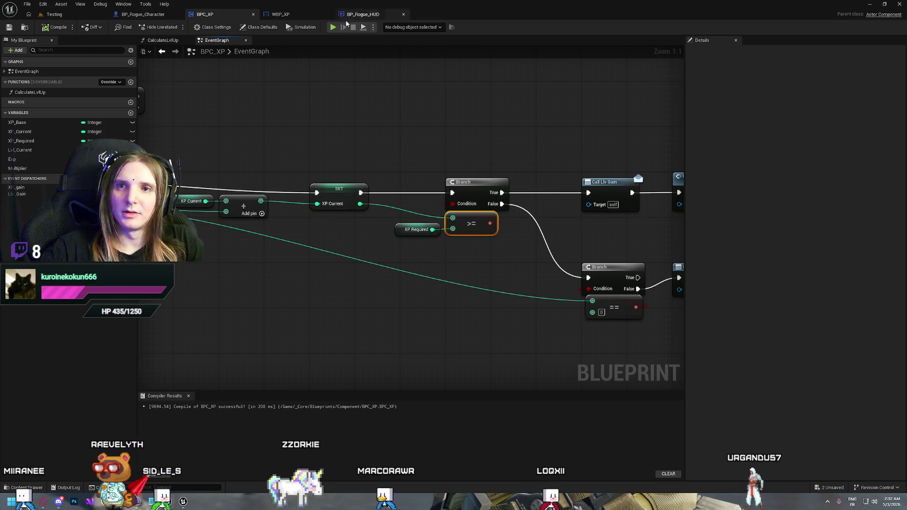
Play-test leveling by collecting the cube, then pan back to the branches.
{"action": "left_click", "coordinate": [334, 27]}
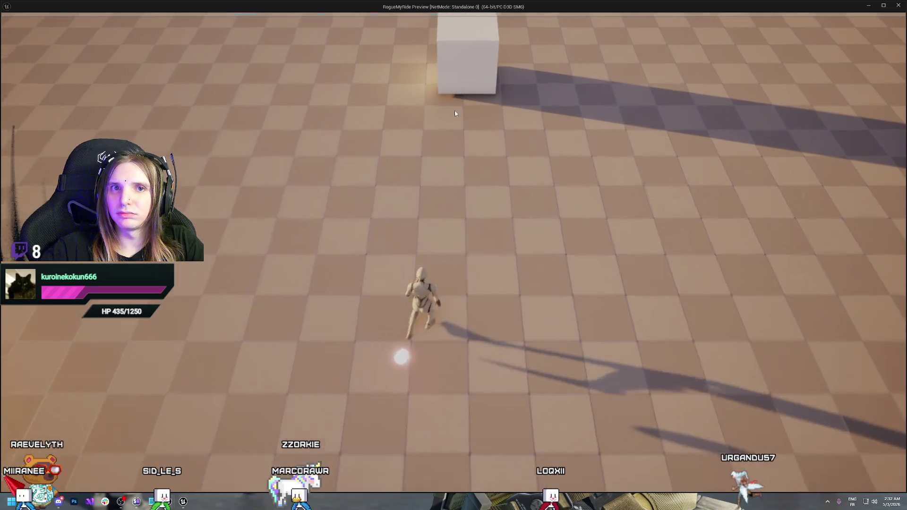
{"action": "left_click", "coordinate": [455, 113]}
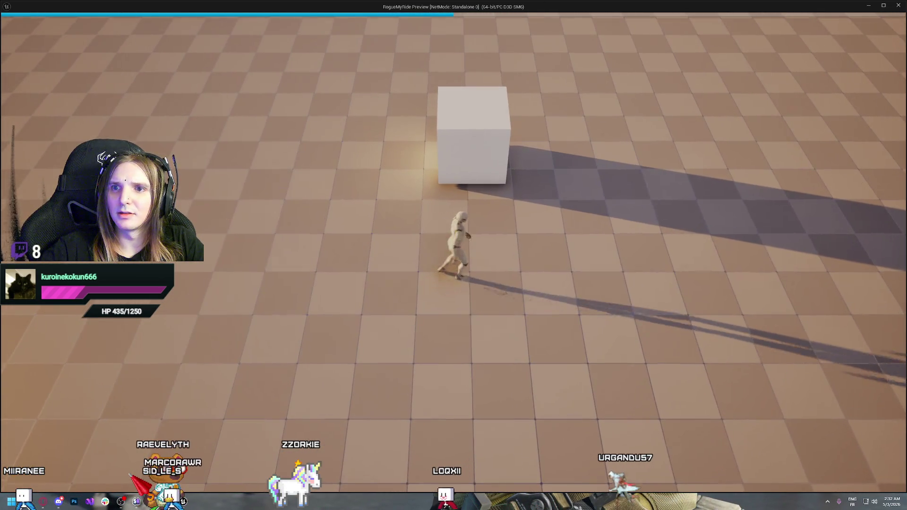
{"action": "left_click", "coordinate": [458, 126]}
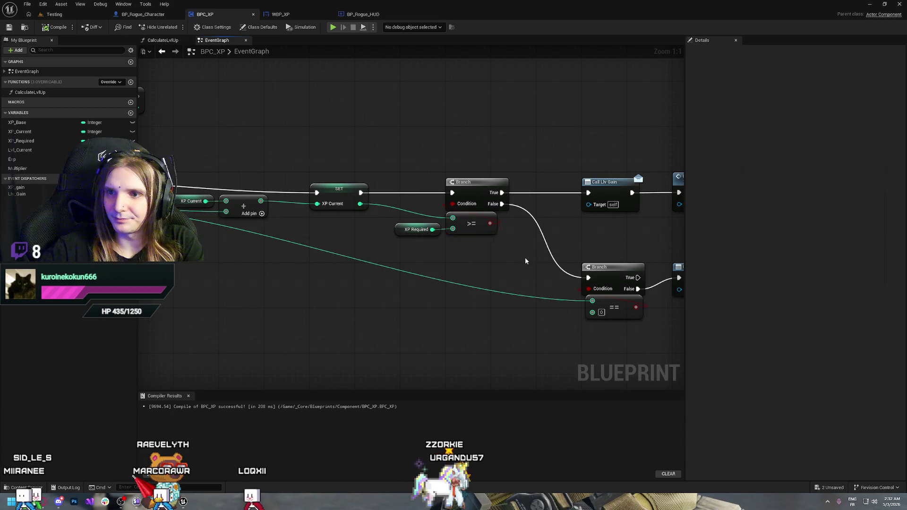
{"action": "left_click_drag", "start_coordinate": [525, 257], "coordinate": [292, 259]}
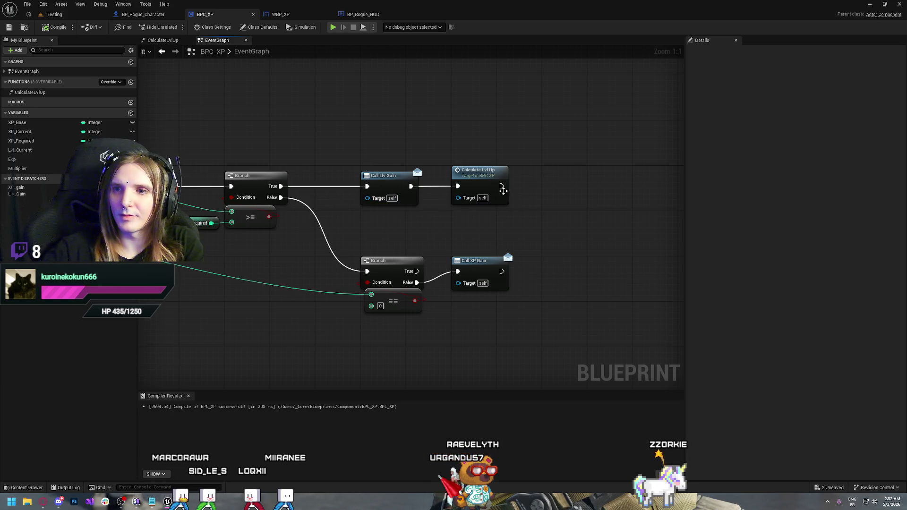
Try rewiring Call XP Gain, undo the last link, recompile BPC_XP, and switch to BP_Rogue_Character.
{"action": "left_click_drag", "start_coordinate": [459, 278], "coordinate": [585, 260]}
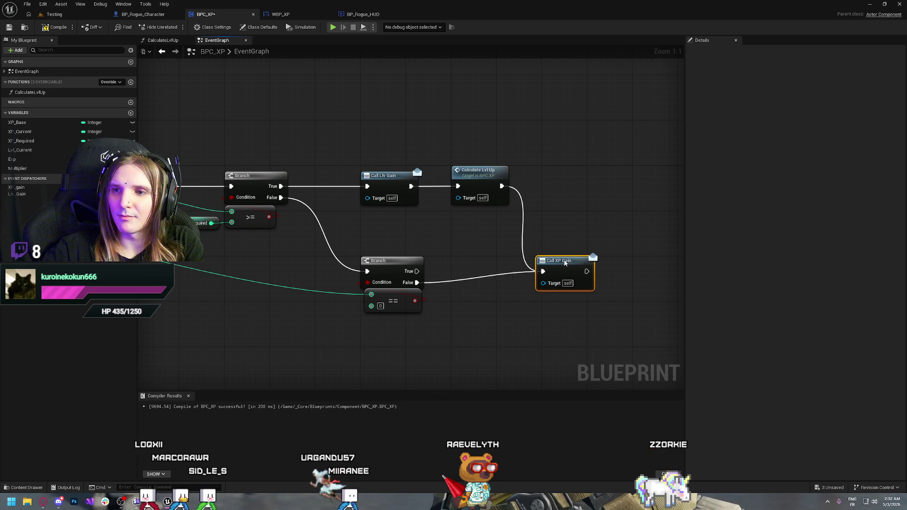
{"action": "left_click", "coordinate": [472, 251]}
{"action": "left_click_drag", "start_coordinate": [417, 282], "coordinate": [548, 271]}
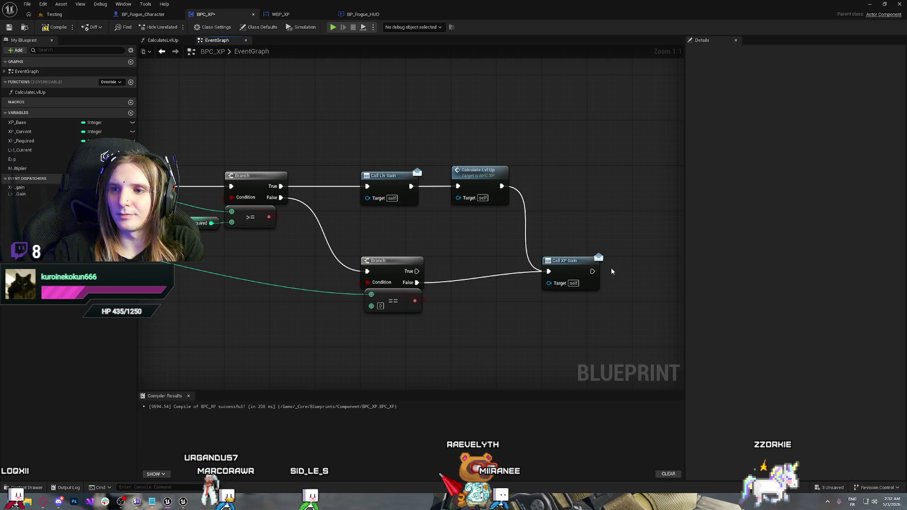
{"action": "key", "text": "ctrl+z"}
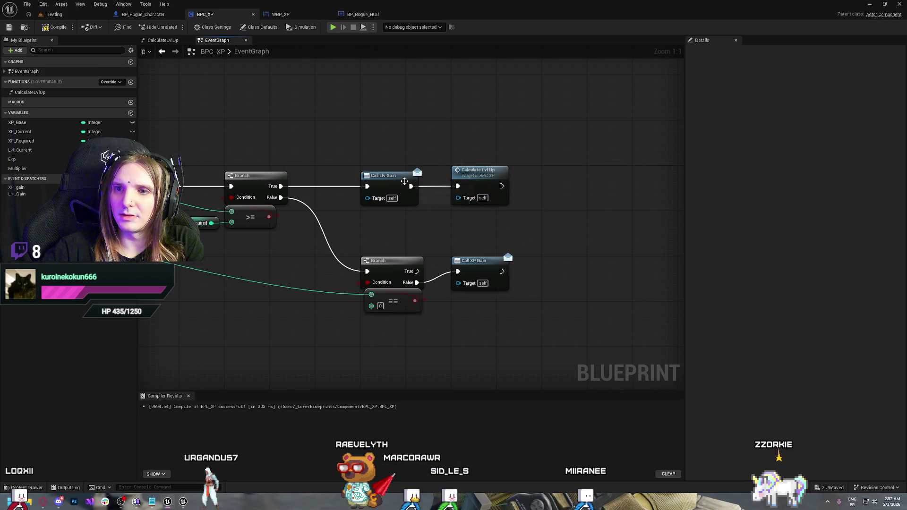
{"action": "left_click", "coordinate": [56, 27]}
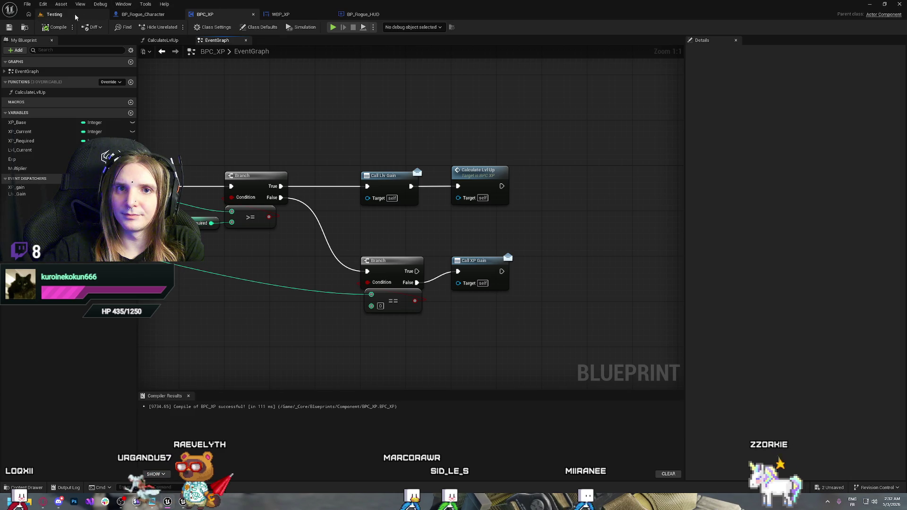
{"action": "left_click", "coordinate": [142, 14]}
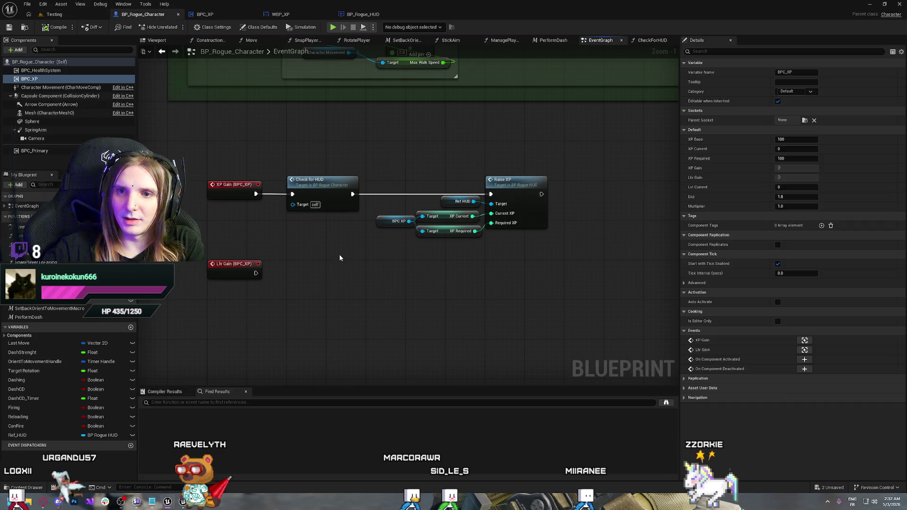
Duplicate the Check for HUD and Raise XP nodes, wire the copy to Lvl Gain, and start Play.
{"action": "left_click_drag", "start_coordinate": [318, 152], "coordinate": [545, 257]}
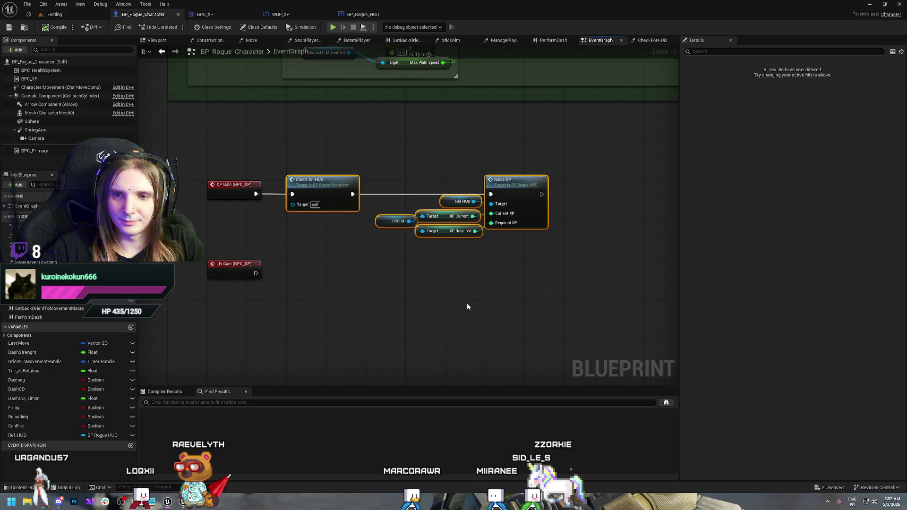
{"action": "key", "text": "ctrl+c"}
{"action": "key", "text": "ctrl+v"}
{"action": "mouse_move", "coordinate": [255, 274]}
{"action": "left_mouse_down"}
{"action": "mouse_move", "coordinate": [352, 293]}
{"action": "mouse_move", "coordinate": [310, 266]}
{"action": "left_mouse_up"}
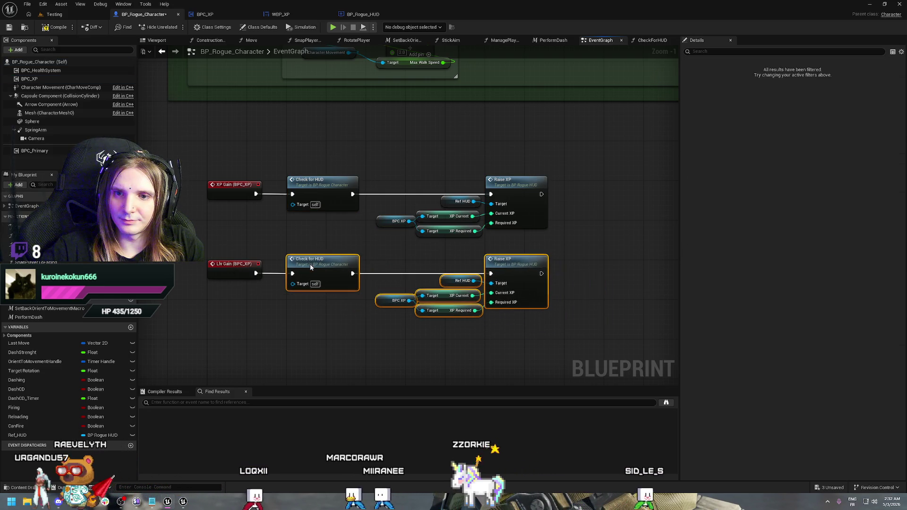
{"action": "left_click", "coordinate": [523, 343]}
{"action": "left_click_drag", "start_coordinate": [572, 339], "coordinate": [385, 307]}
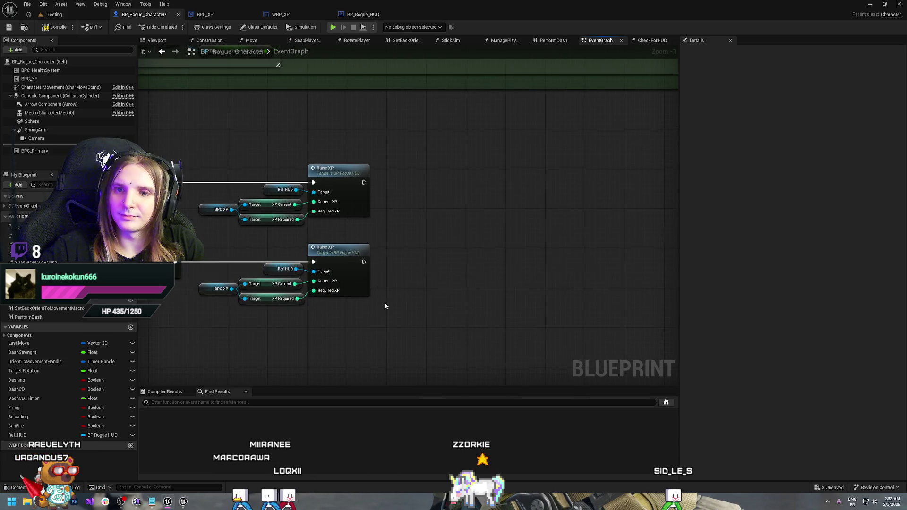
{"action": "left_click_drag", "start_coordinate": [330, 312], "coordinate": [449, 307]}
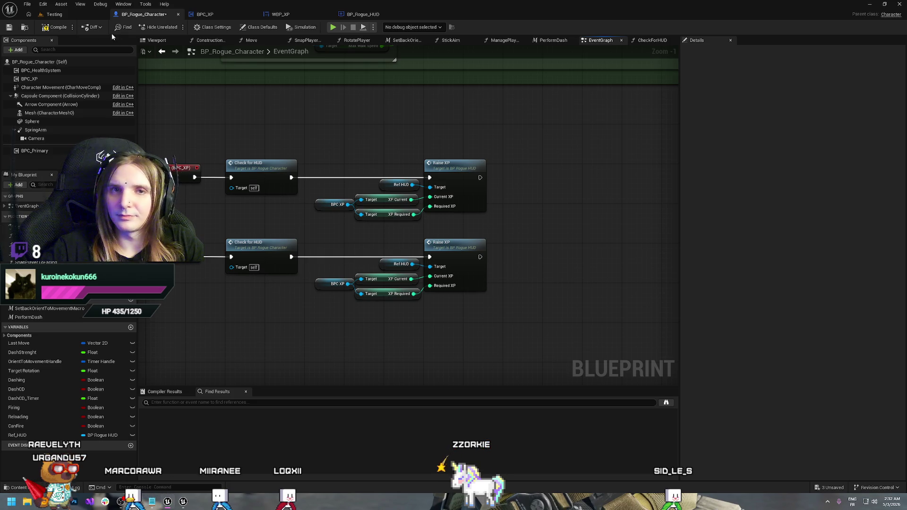
{"action": "left_click", "coordinate": [333, 27]}
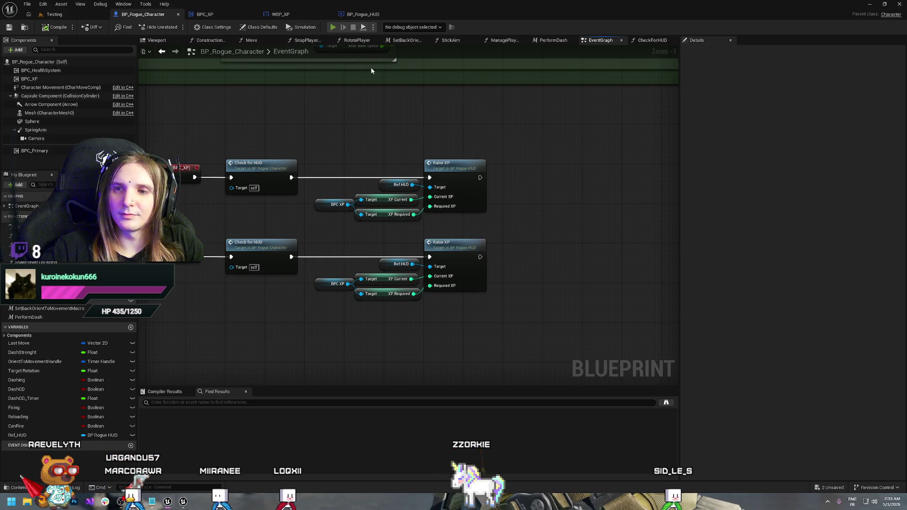
Walk the character into the cube to gain XP, stop play, and select the XP Gain node row.
{"action": "key", "text": "w"}
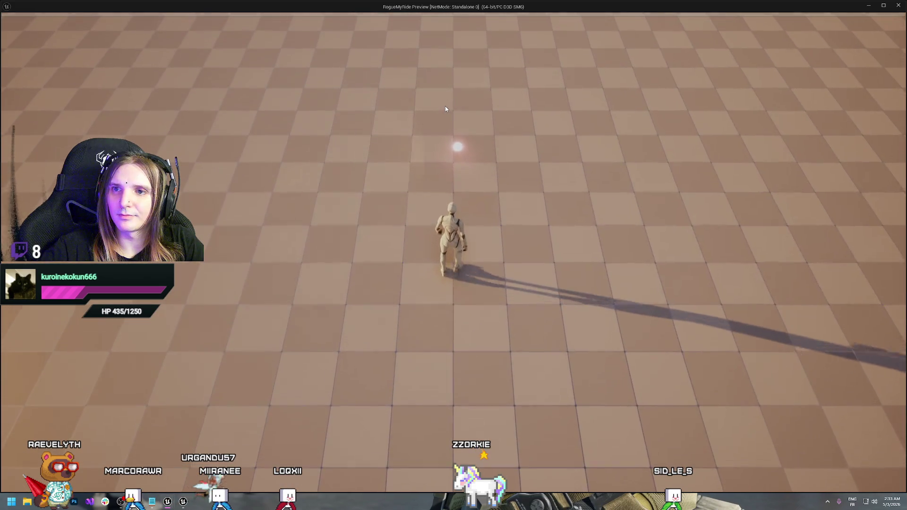
{"action": "key", "text": "s"}
{"action": "key", "text": "d"}
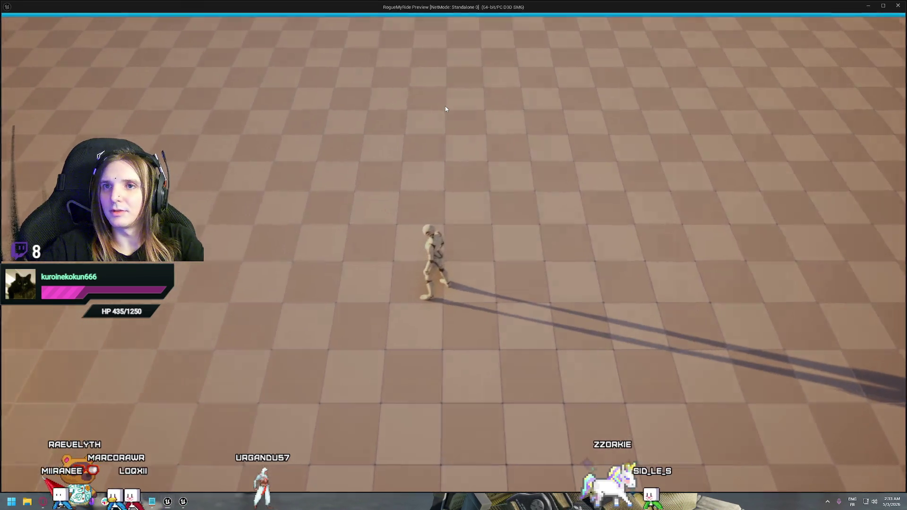
{"action": "key", "text": "Escape"}
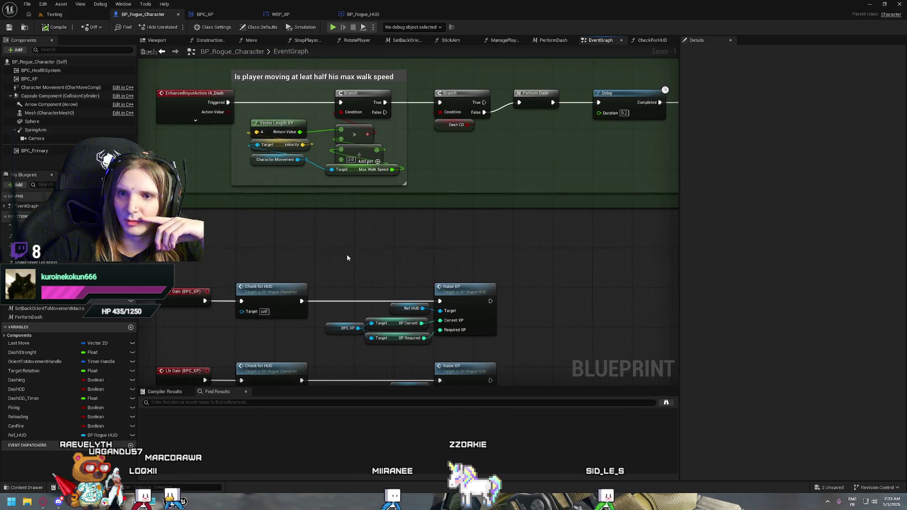
{"action": "left_click_drag", "start_coordinate": [260, 179], "coordinate": [625, 370]}
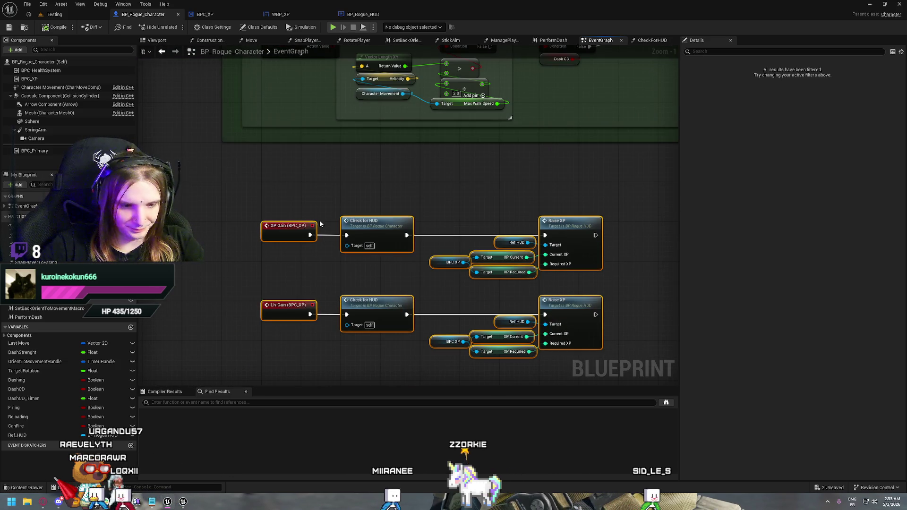
{"action": "mouse_move", "coordinate": [263, 176]}
{"action": "left_mouse_down"}
{"action": "mouse_move", "coordinate": [316, 168]}
{"action": "mouse_move", "coordinate": [496, 244]}
{"action": "left_mouse_up"}
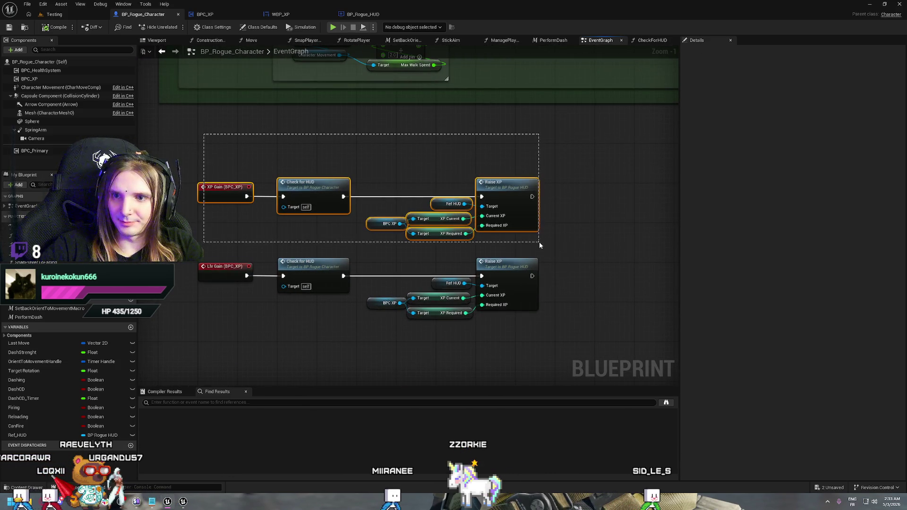
Wrap the selected XP gain nodes in a comment titled 'XP Gain'.
{"action": "key", "text": "c"}
{"action": "type", "text": "XP"}
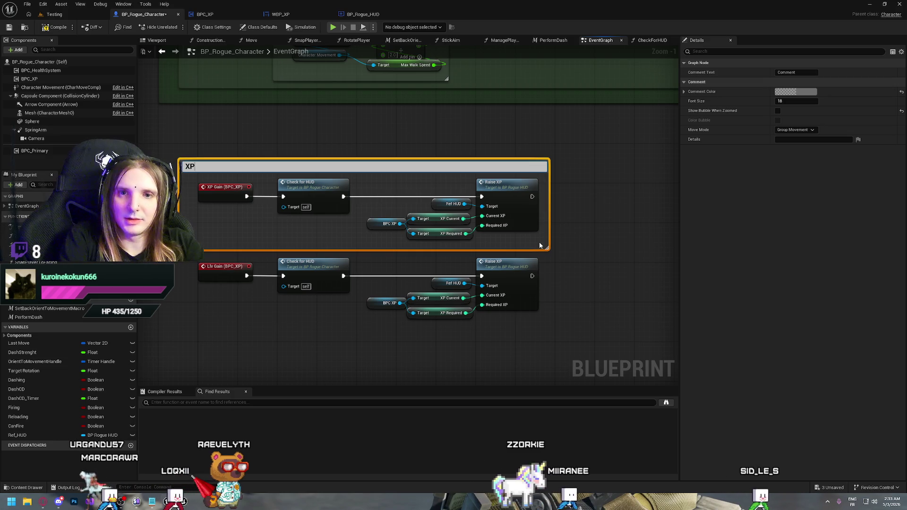
{"action": "type", "text": " G"}
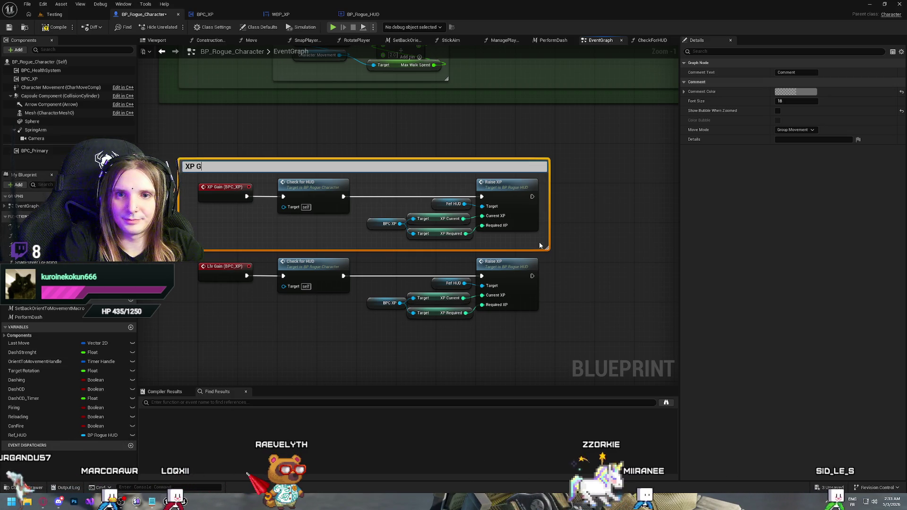
{"action": "type", "text": "ain"}
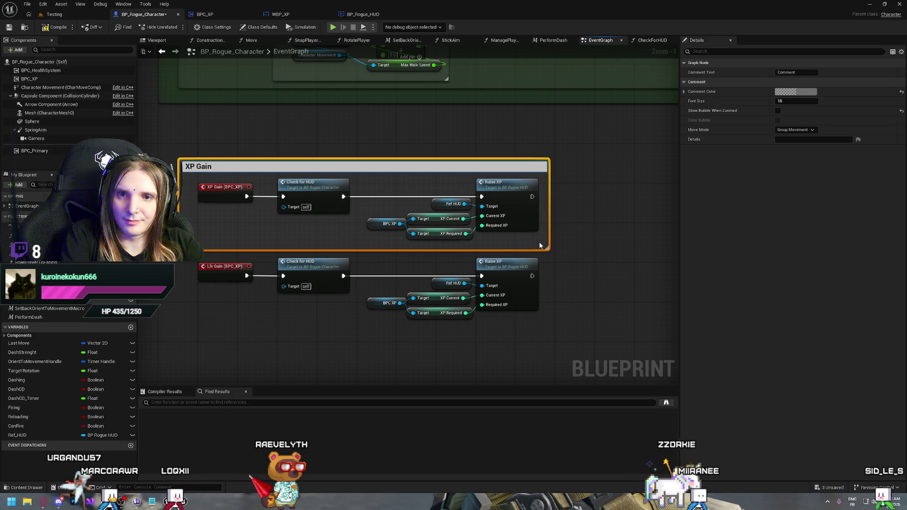
{"action": "key", "text": "Return"}
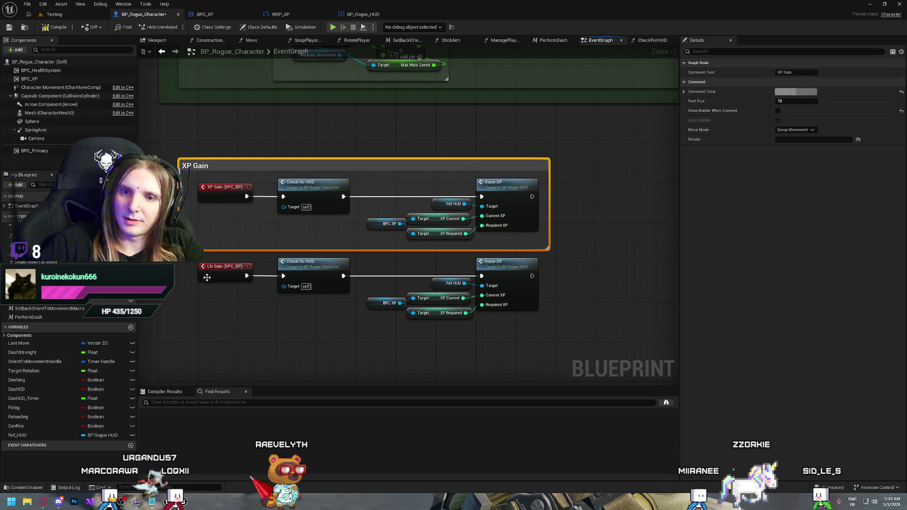
Move the level-gain nodes lower and wrap them in a comment titled 'Lvl Up'.
{"action": "mouse_move", "coordinate": [194, 257]}
{"action": "left_mouse_down"}
{"action": "mouse_move", "coordinate": [369, 302]}
{"action": "mouse_move", "coordinate": [543, 321]}
{"action": "left_mouse_up"}
{"action": "left_click_drag", "start_coordinate": [221, 271], "coordinate": [221, 310]}
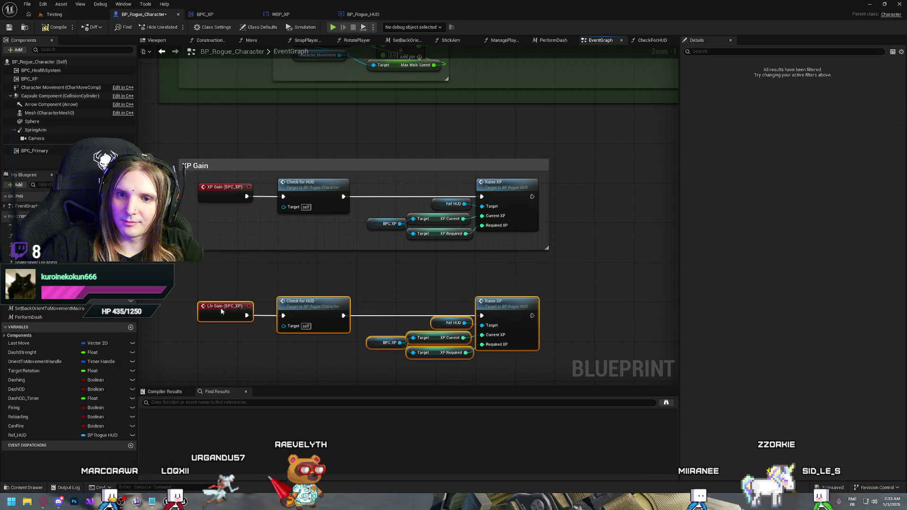
{"action": "type", "text": "c"}
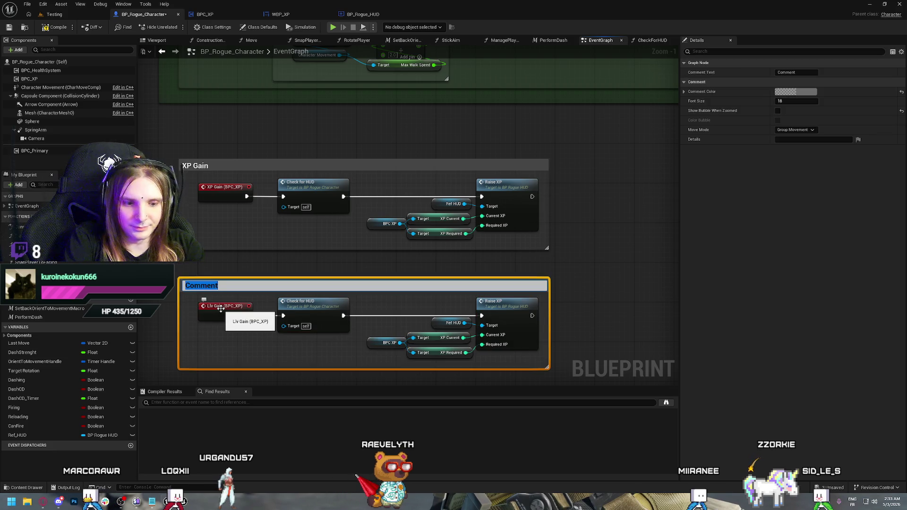
{"action": "type", "text": "Lvl"}
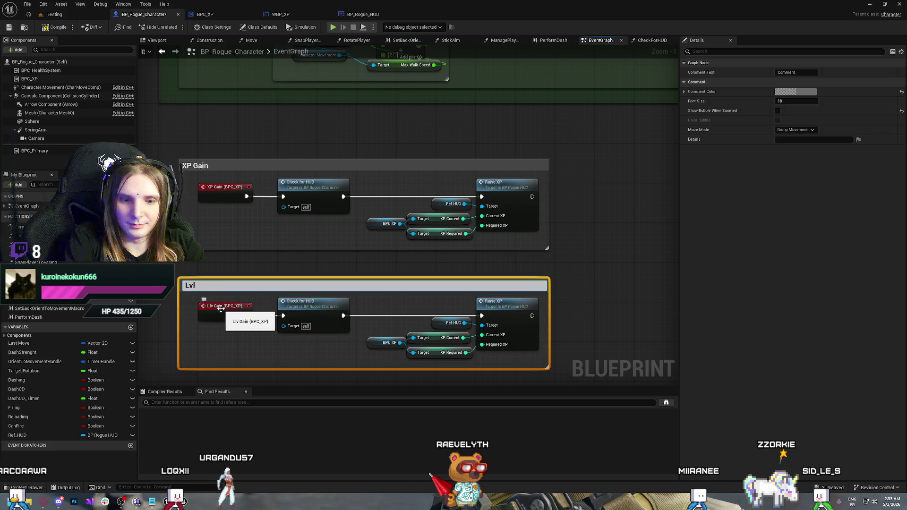
{"action": "type", "text": " Up"}
{"action": "key", "text": "Return"}
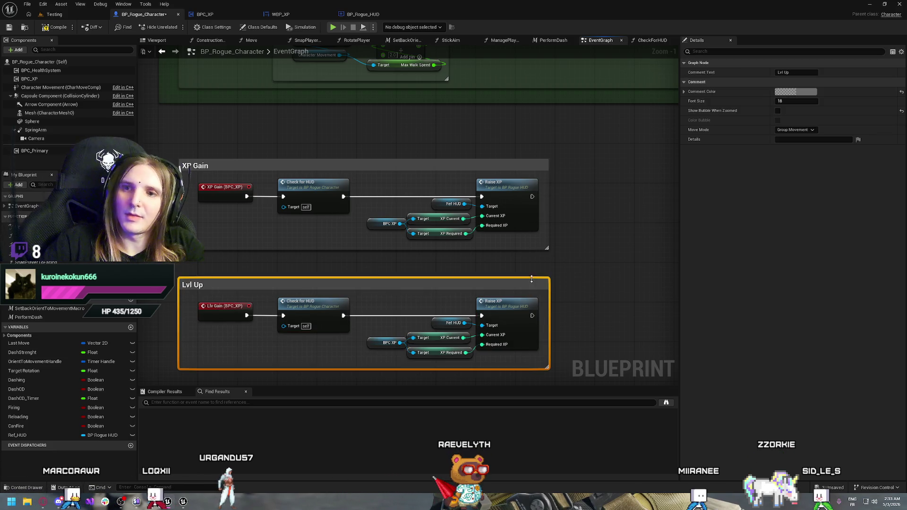
{"action": "left_click", "coordinate": [316, 111]}
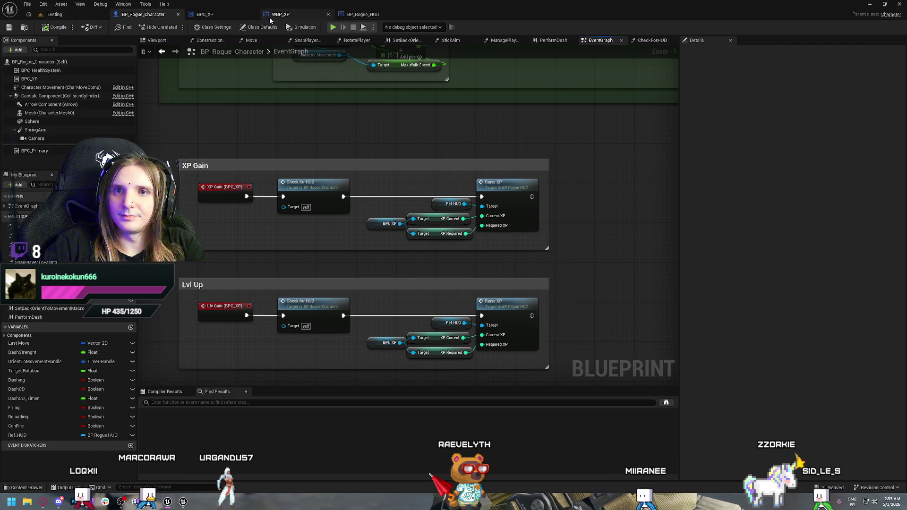
{"action": "left_click", "coordinate": [222, 14]}
Disconnect XP Current from the >= comparison and move the level-up branch group right.
{"action": "mouse_move", "coordinate": [284, 125]}
{"action": "left_mouse_down"}
{"action": "mouse_move", "coordinate": [456, 146]}
{"action": "mouse_move", "coordinate": [307, 132]}
{"action": "left_mouse_up"}
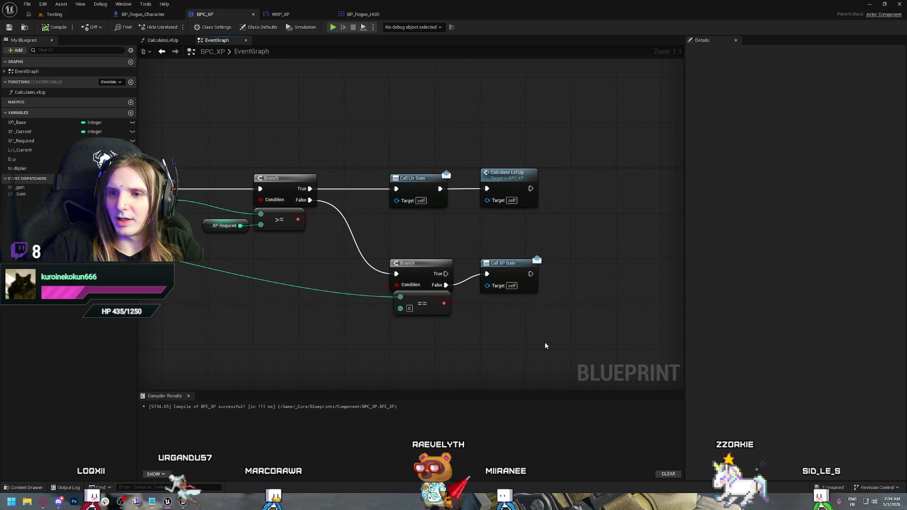
{"action": "mouse_move", "coordinate": [549, 341]}
{"action": "left_mouse_down"}
{"action": "mouse_move", "coordinate": [379, 239]}
{"action": "mouse_move", "coordinate": [560, 310]}
{"action": "left_mouse_up"}
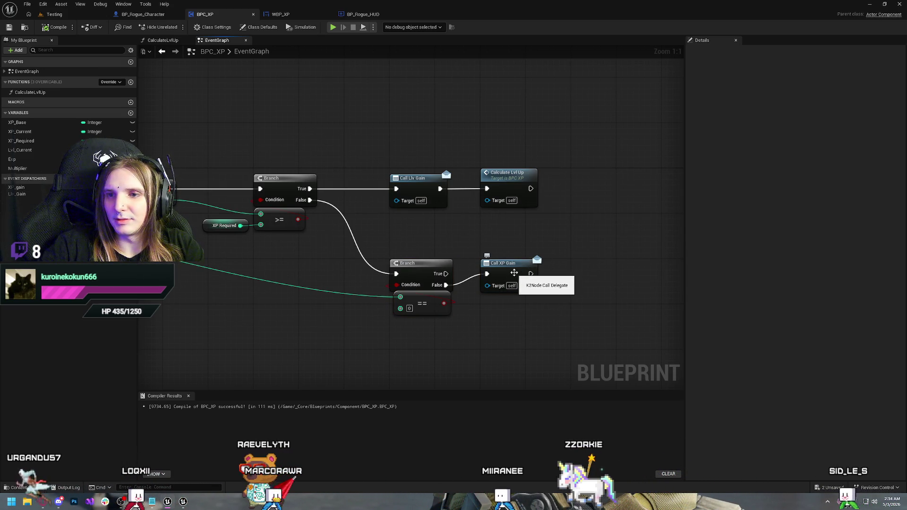
{"action": "mouse_move", "coordinate": [162, 310]}
{"action": "left_mouse_down"}
{"action": "mouse_move", "coordinate": [330, 300]}
{"action": "mouse_move", "coordinate": [425, 282]}
{"action": "mouse_move", "coordinate": [429, 257]}
{"action": "mouse_move", "coordinate": [361, 330]}
{"action": "left_mouse_up"}
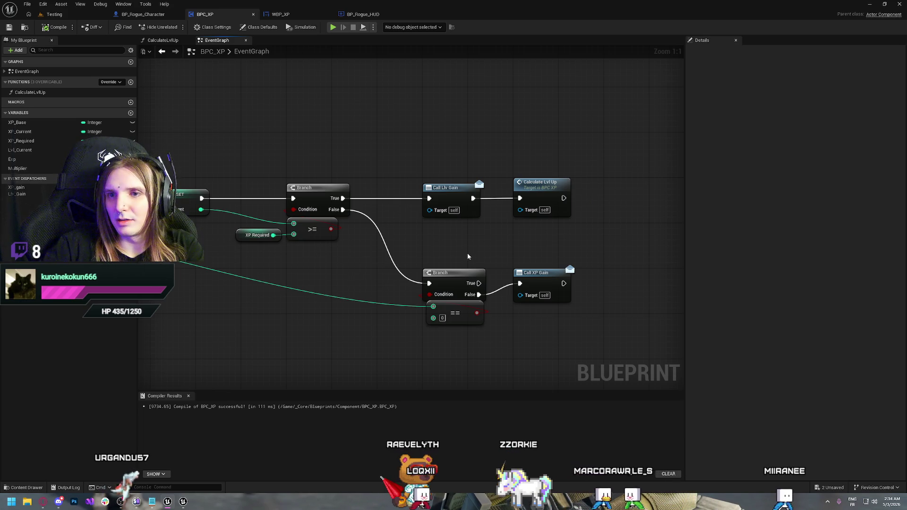
{"action": "mouse_move", "coordinate": [372, 279]}
{"action": "left_mouse_down"}
{"action": "mouse_move", "coordinate": [447, 291]}
{"action": "mouse_move", "coordinate": [371, 285]}
{"action": "mouse_move", "coordinate": [452, 275]}
{"action": "left_mouse_up"}
{"action": "left_click_drag", "start_coordinate": [349, 169], "coordinate": [654, 254]}
{"action": "left_click", "coordinate": [520, 245]}
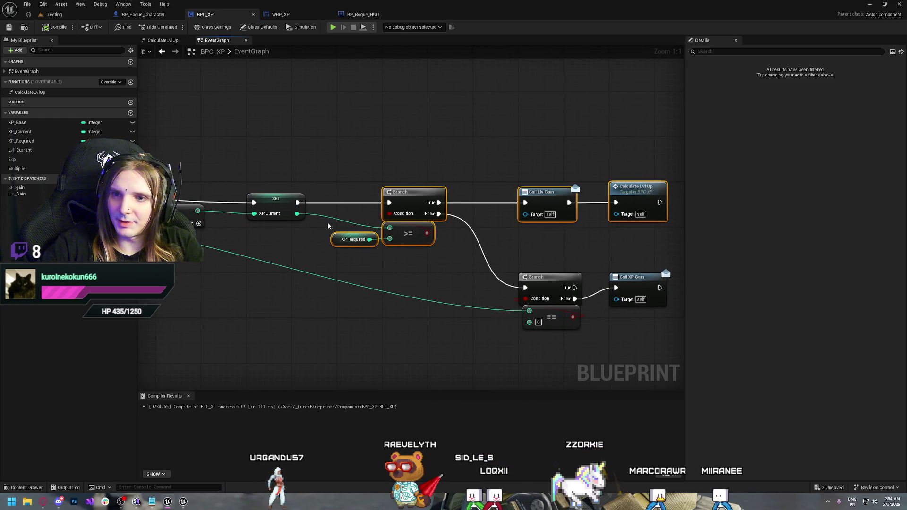
{"action": "left_click", "coordinate": [390, 228], "text": "alt"}
{"action": "mouse_move", "coordinate": [341, 171]}
{"action": "left_mouse_down"}
{"action": "mouse_move", "coordinate": [514, 204]}
{"action": "mouse_move", "coordinate": [634, 254]}
{"action": "left_mouse_up"}
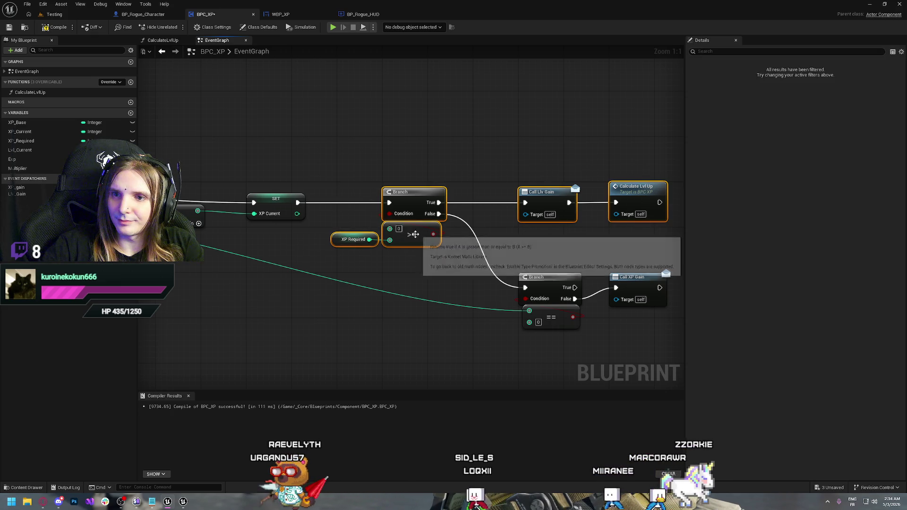
{"action": "mouse_move", "coordinate": [415, 235]}
{"action": "left_mouse_down"}
{"action": "mouse_move", "coordinate": [644, 241]}
{"action": "mouse_move", "coordinate": [629, 205]}
{"action": "mouse_move", "coordinate": [516, 193]}
{"action": "left_mouse_up"}
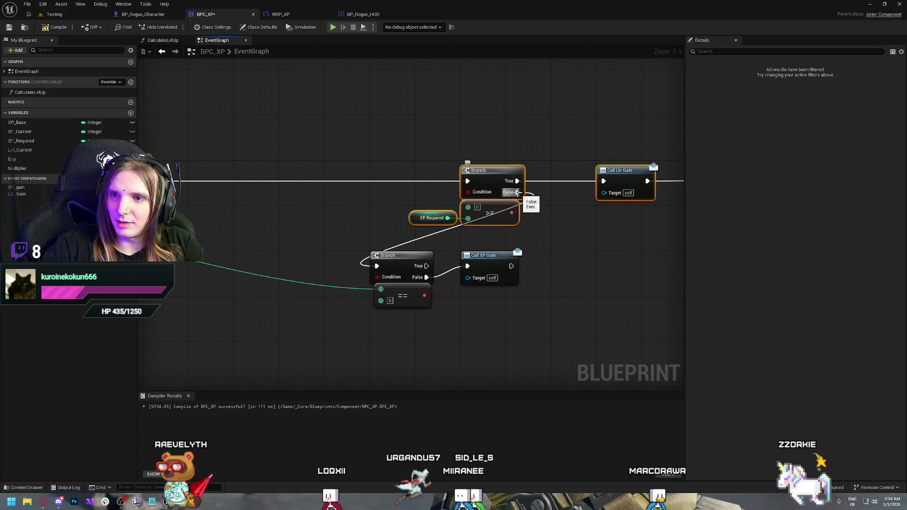
Move the Call XP Gain branch ahead and unhook Call XP Gain from its True output.
{"action": "left_click_drag", "start_coordinate": [359, 245], "coordinate": [525, 312]}
{"action": "left_click_drag", "start_coordinate": [392, 257], "coordinate": [184, 157]}
{"action": "left_click_drag", "start_coordinate": [139, 178], "coordinate": [339, 210]}
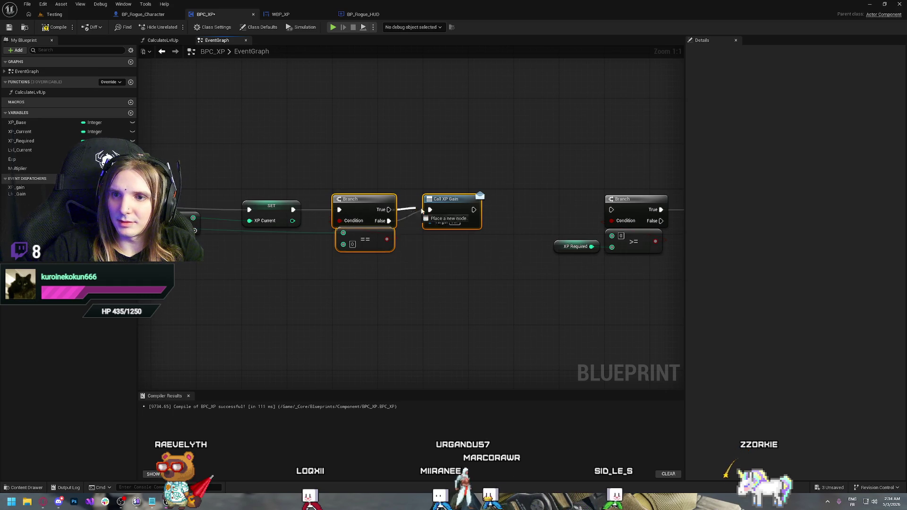
{"action": "key", "text": "ctrl+z"}
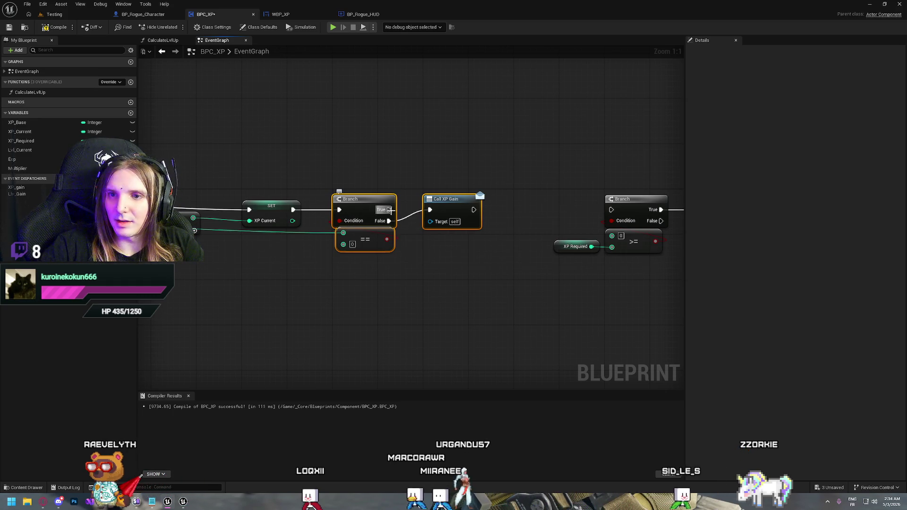
Add a single reroute point to tidy the wire running into the == node.
{"action": "mouse_move", "coordinate": [423, 267]}
{"action": "left_mouse_down"}
{"action": "mouse_move", "coordinate": [441, 283]}
{"action": "mouse_move", "coordinate": [381, 290]}
{"action": "mouse_move", "coordinate": [486, 304]}
{"action": "left_mouse_up"}
{"action": "double_click", "coordinate": [436, 236]}
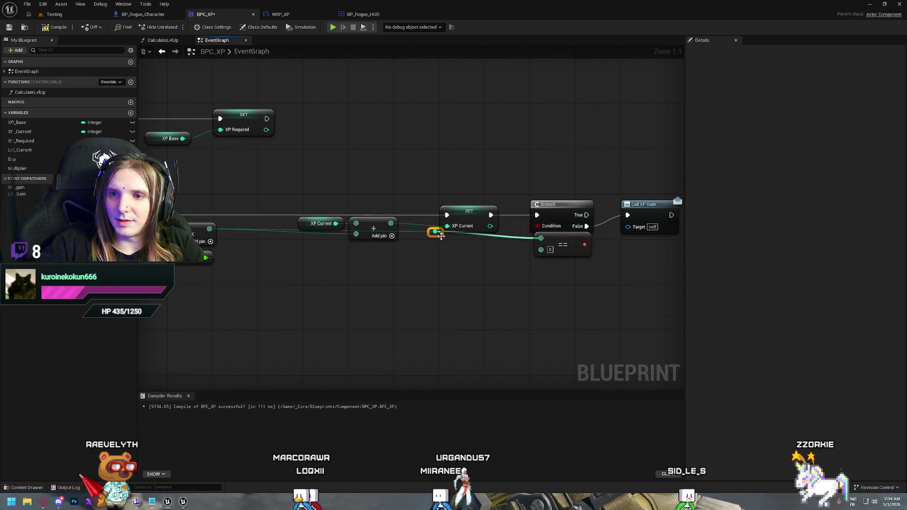
{"action": "mouse_move", "coordinate": [434, 236]}
{"action": "left_mouse_down"}
{"action": "mouse_move", "coordinate": [446, 282]}
{"action": "mouse_move", "coordinate": [401, 277]}
{"action": "left_mouse_up"}
{"action": "double_click", "coordinate": [413, 281]}
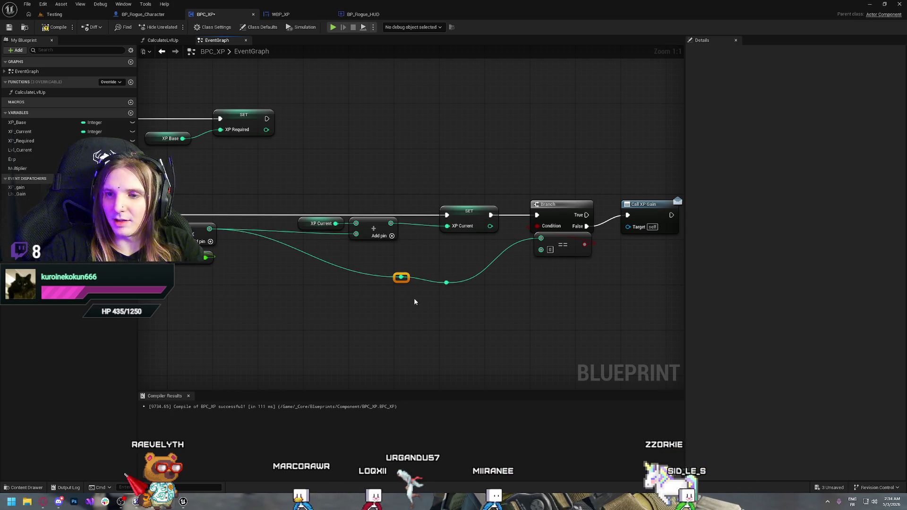
{"action": "key", "text": "Delete"}
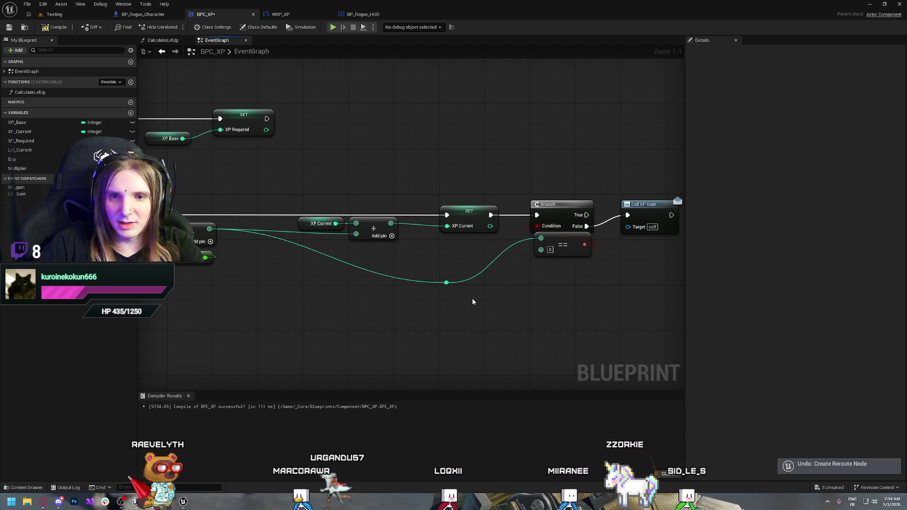
{"action": "left_click_drag", "start_coordinate": [455, 288], "coordinate": [452, 253]}
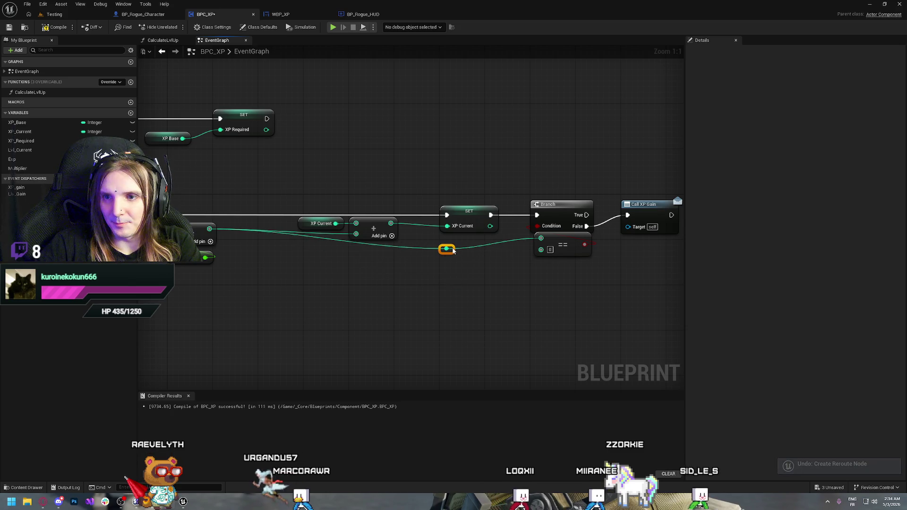
Wire Call XP Gain into the level-up >= Branch.
{"action": "mouse_move", "coordinate": [430, 300]}
{"action": "left_mouse_down"}
{"action": "mouse_move", "coordinate": [359, 304]}
{"action": "mouse_move", "coordinate": [593, 347]}
{"action": "mouse_move", "coordinate": [312, 319]}
{"action": "mouse_move", "coordinate": [407, 301]}
{"action": "left_mouse_up"}
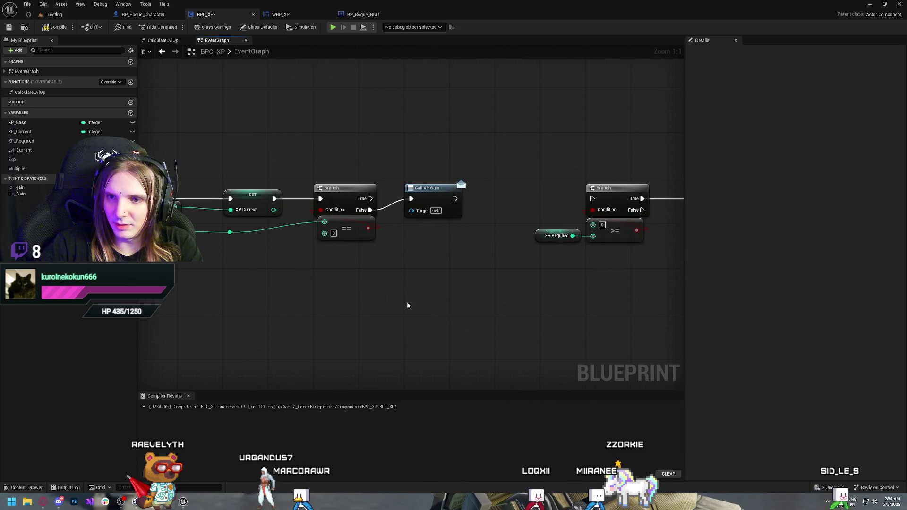
{"action": "left_click_drag", "start_coordinate": [467, 278], "coordinate": [389, 302]}
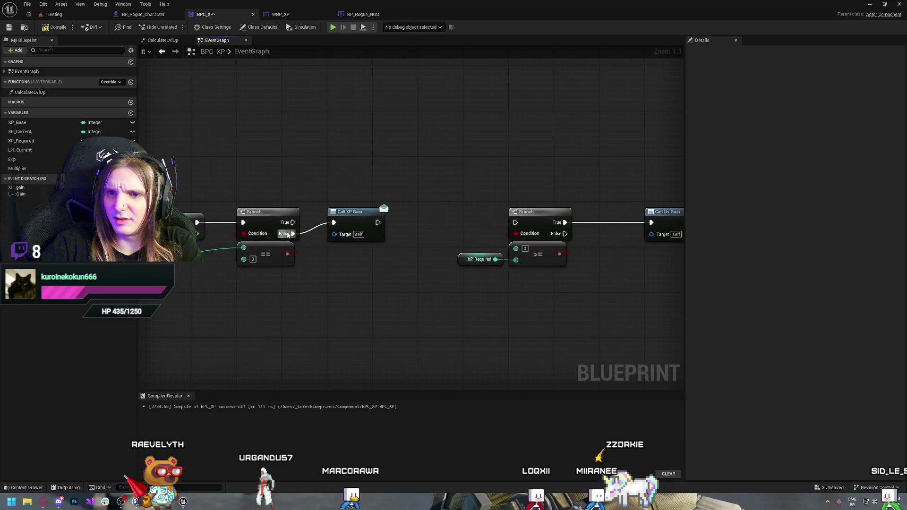
{"action": "left_click", "coordinate": [361, 215]}
{"action": "left_click_drag", "start_coordinate": [361, 214], "coordinate": [304, 269]}
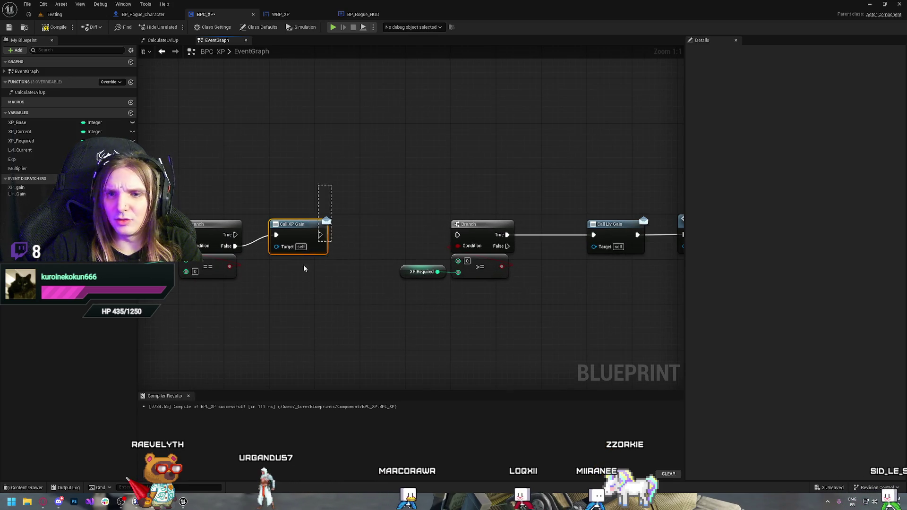
{"action": "left_click", "coordinate": [356, 294]}
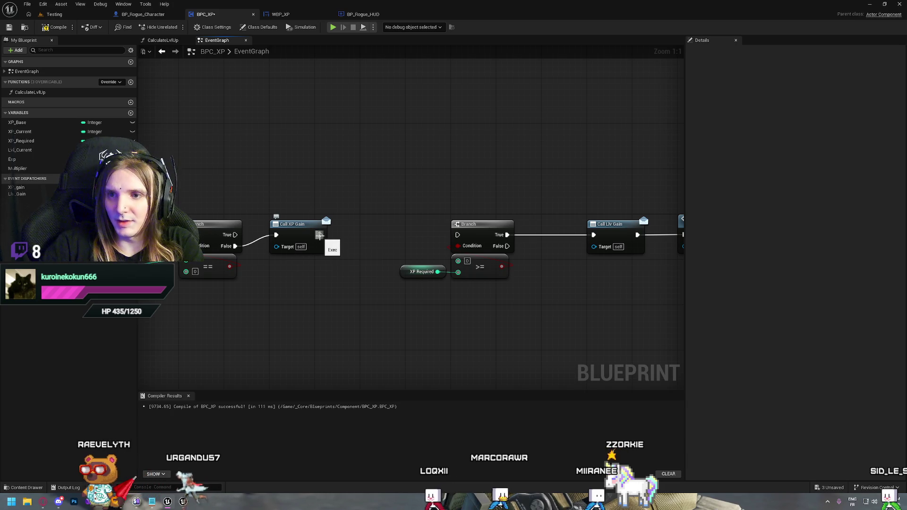
{"action": "mouse_move", "coordinate": [319, 235]}
{"action": "left_mouse_down"}
{"action": "mouse_move", "coordinate": [365, 249]}
{"action": "mouse_move", "coordinate": [457, 235]}
{"action": "left_mouse_up"}
Shift the level-up branch group slightly left to line it up after Call XP Gain.
{"action": "left_click_drag", "start_coordinate": [563, 318], "coordinate": [430, 299]}
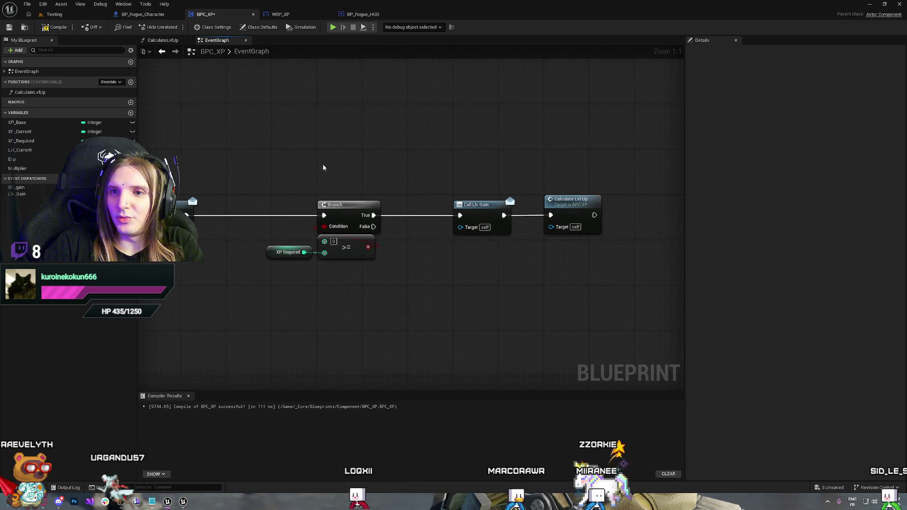
{"action": "mouse_move", "coordinate": [566, 284]}
{"action": "left_mouse_down"}
{"action": "mouse_move", "coordinate": [344, 197]}
{"action": "mouse_move", "coordinate": [284, 193]}
{"action": "left_mouse_up"}
{"action": "left_click_drag", "start_coordinate": [344, 213], "coordinate": [298, 213]}
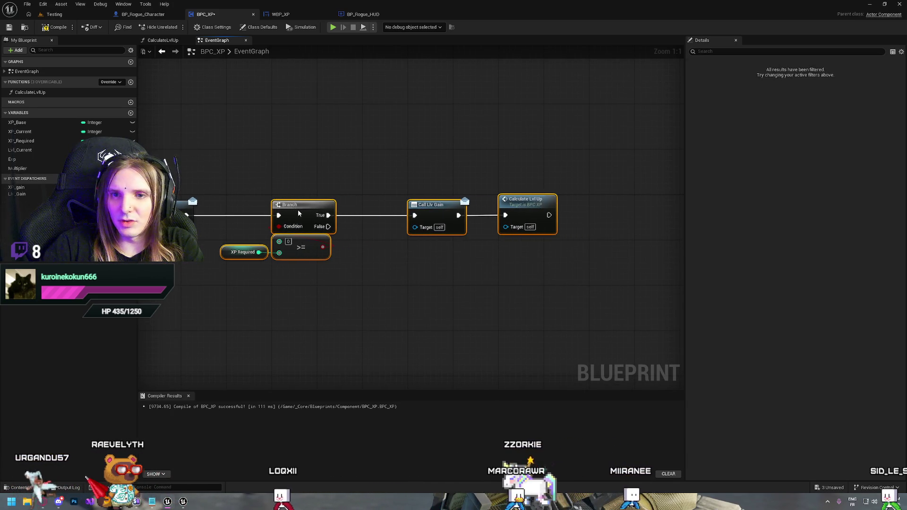
{"action": "left_click", "coordinate": [442, 300]}
{"action": "left_click_drag", "start_coordinate": [489, 291], "coordinate": [386, 289]}
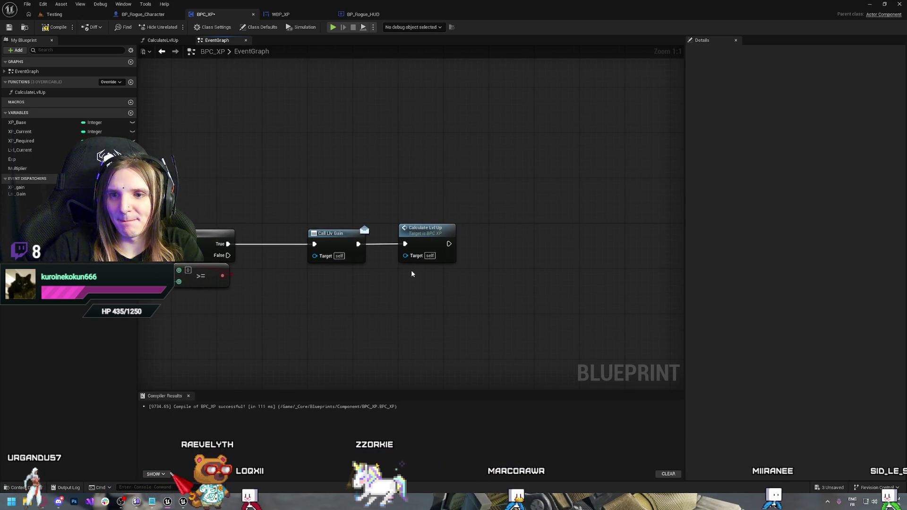
{"action": "left_click_drag", "start_coordinate": [308, 197], "coordinate": [409, 181]}
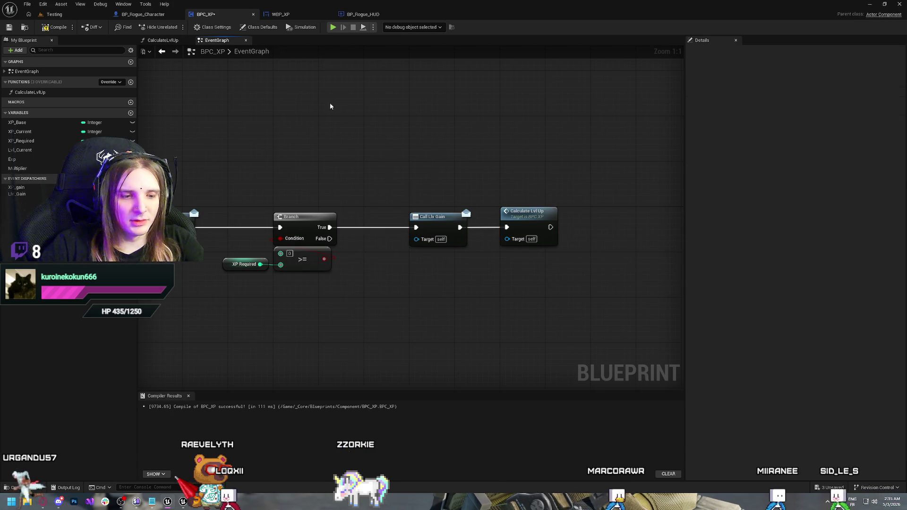
{"action": "left_click", "coordinate": [142, 14]}
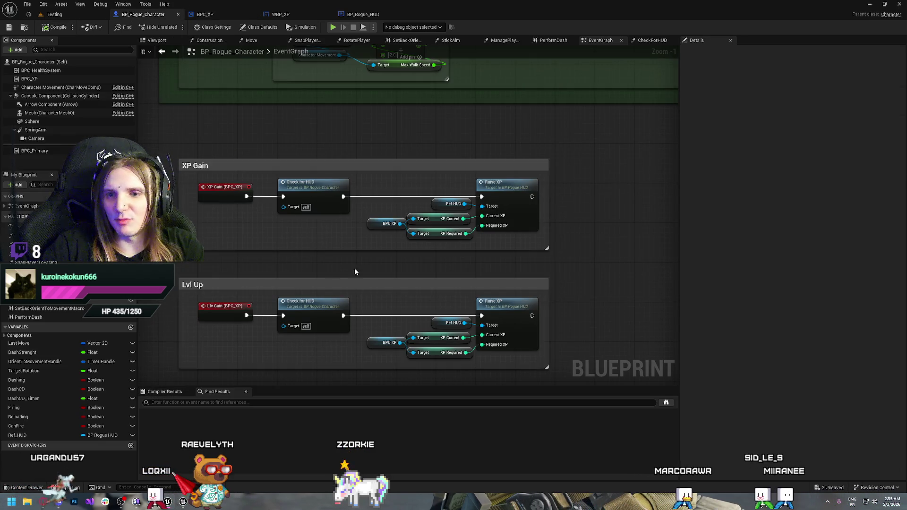
Delete Raise XP, its inputs, and Check for HUD from the Lvl Up group.
{"action": "left_click_drag", "start_coordinate": [392, 297], "coordinate": [540, 368]}
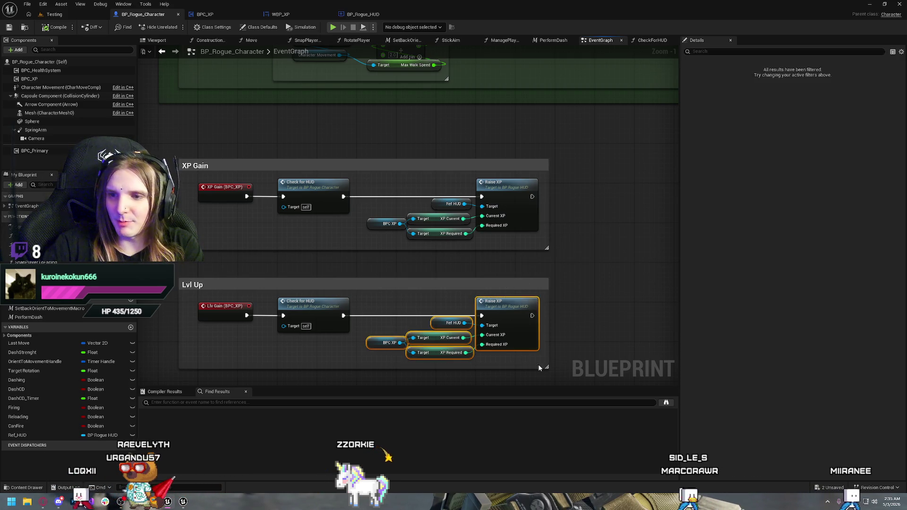
{"action": "key", "text": "Delete"}
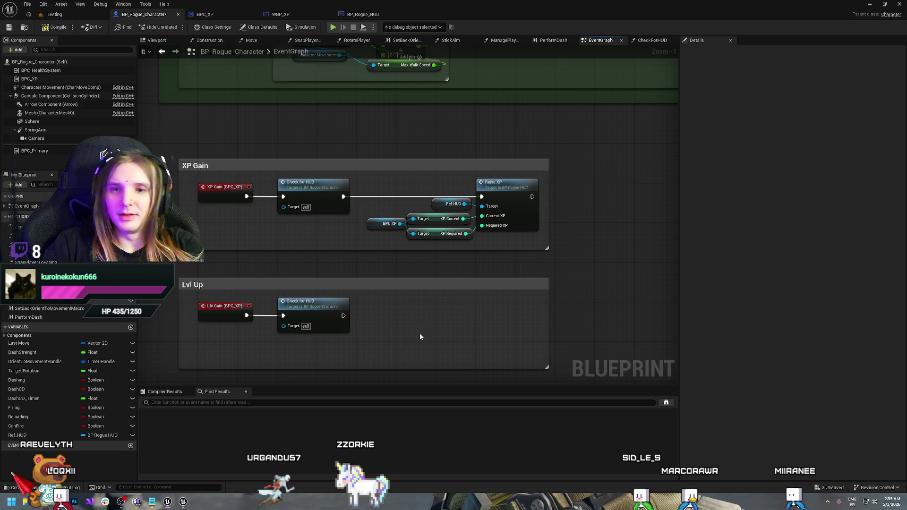
{"action": "left_click_drag", "start_coordinate": [373, 337], "coordinate": [321, 321]}
{"action": "key", "text": "Delete"}
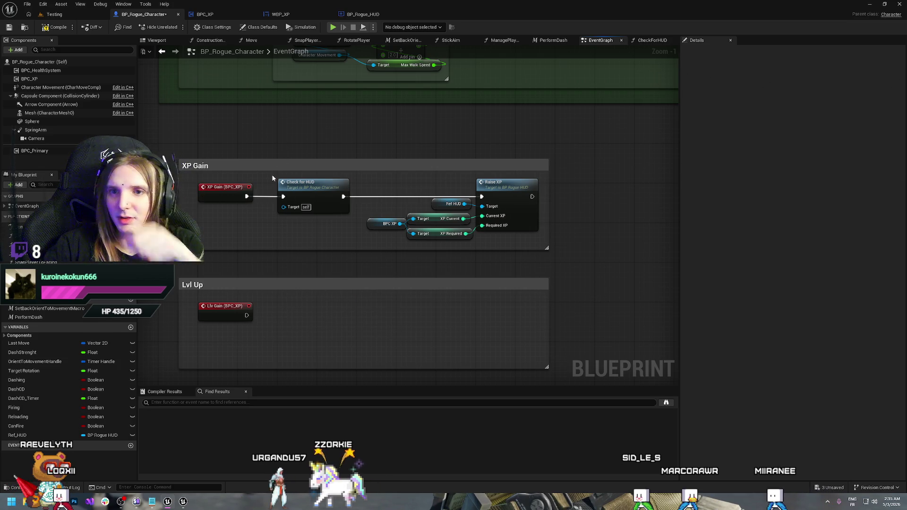
Save BP_Rogue_Character with Ctrl+S.
{"action": "left_click_drag", "start_coordinate": [359, 174], "coordinate": [547, 243]}
{"action": "left_click", "coordinate": [560, 245]}
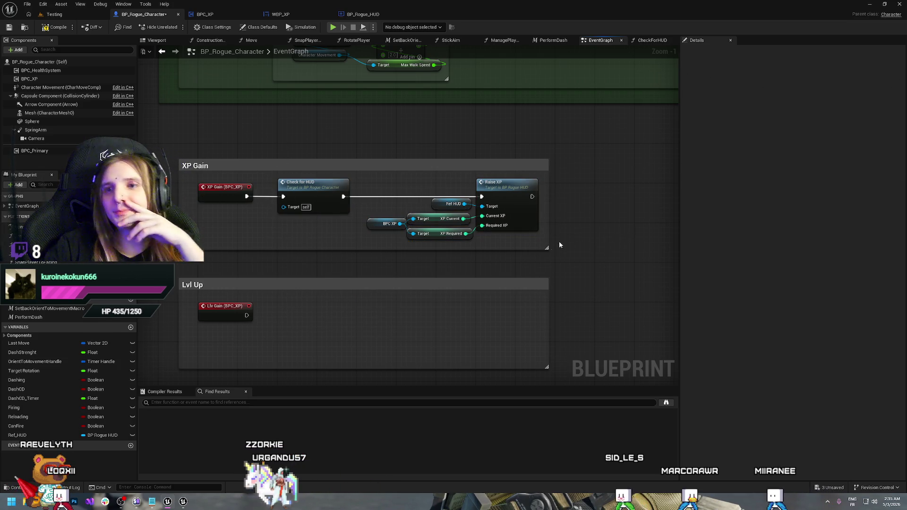
{"action": "key", "text": "ctrl+s"}
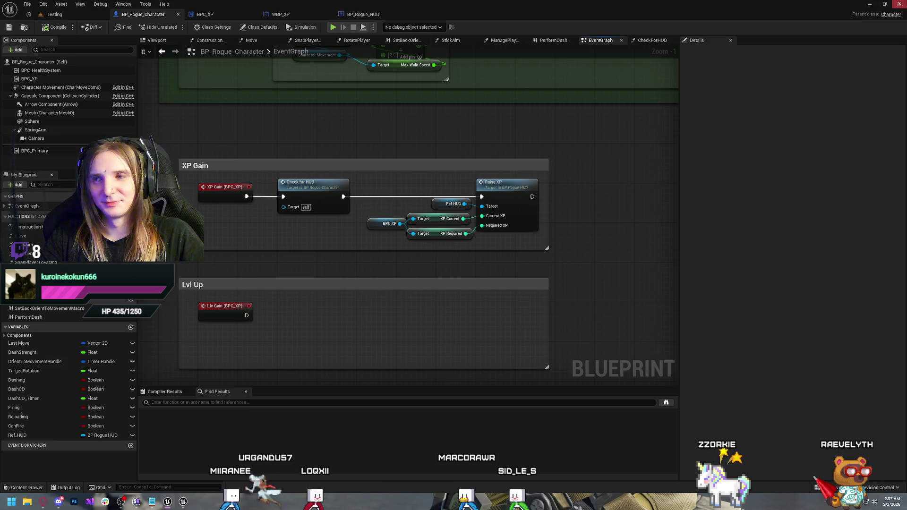
Save LastProut and MI_XP_1 with Save Selected and close the Unreal Editor.
{"action": "left_click", "coordinate": [899, 4]}
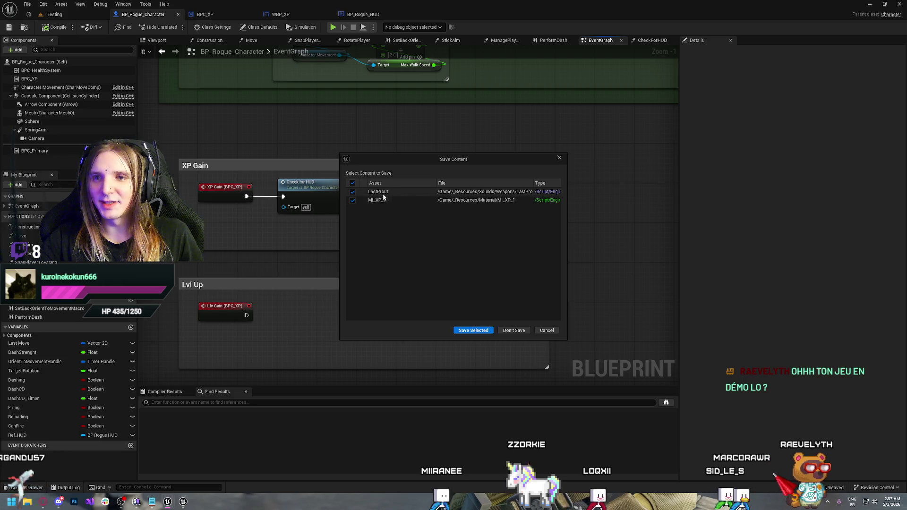
{"action": "left_click", "coordinate": [472, 333]}
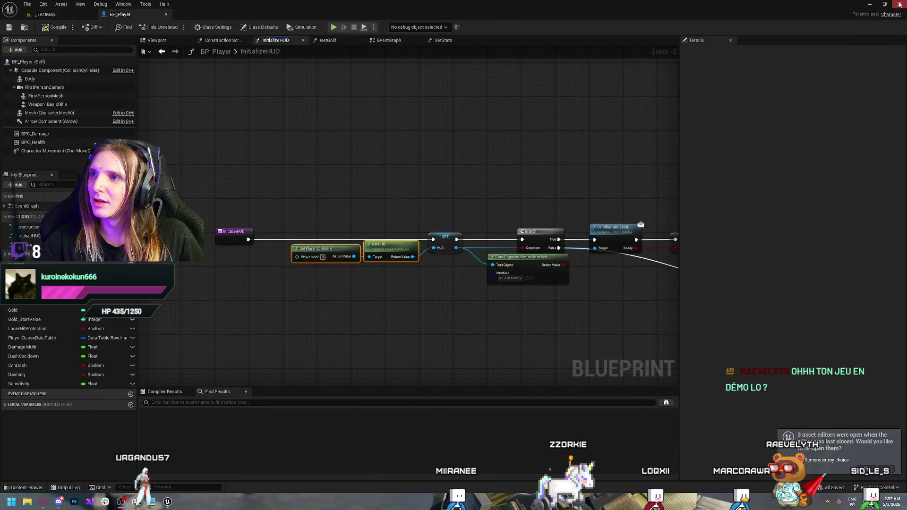
{"action": "left_click", "coordinate": [900, 4]}
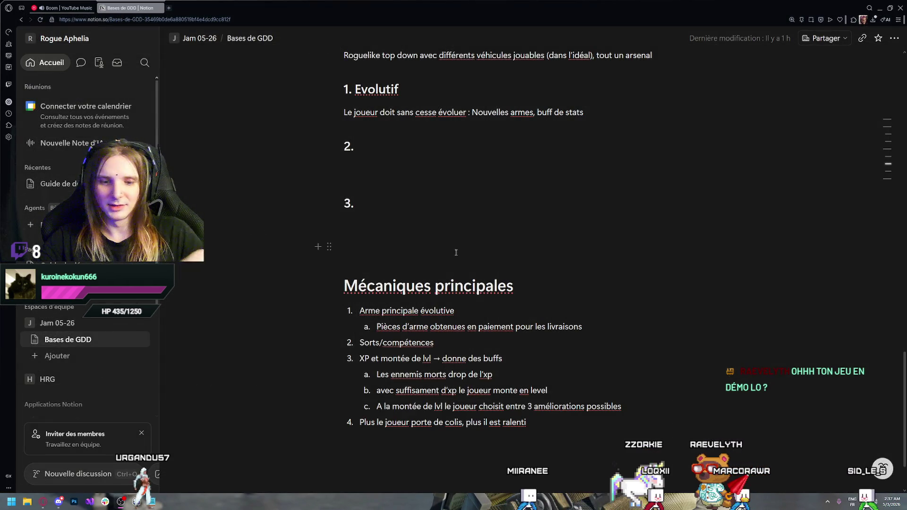
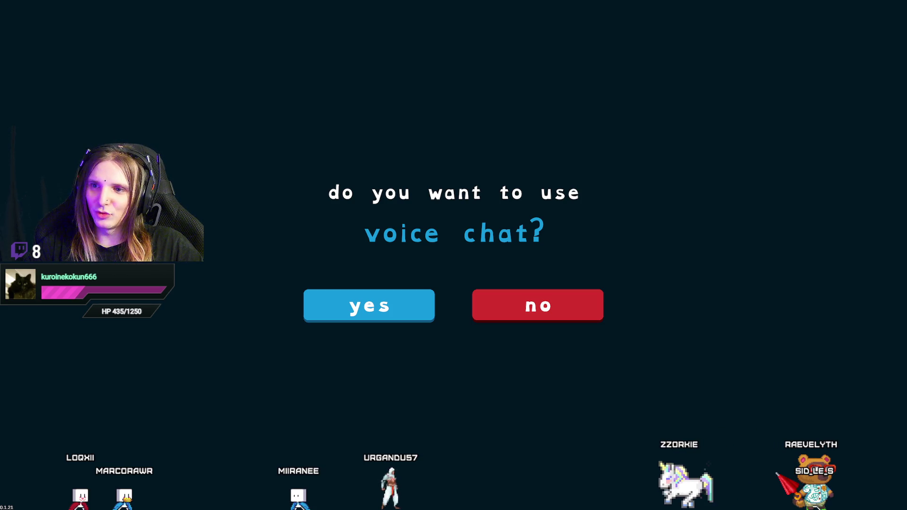
Decline voice chat and text chat, then dismiss the Game Preview notice.
{"action": "left_click", "coordinate": [542, 309]}
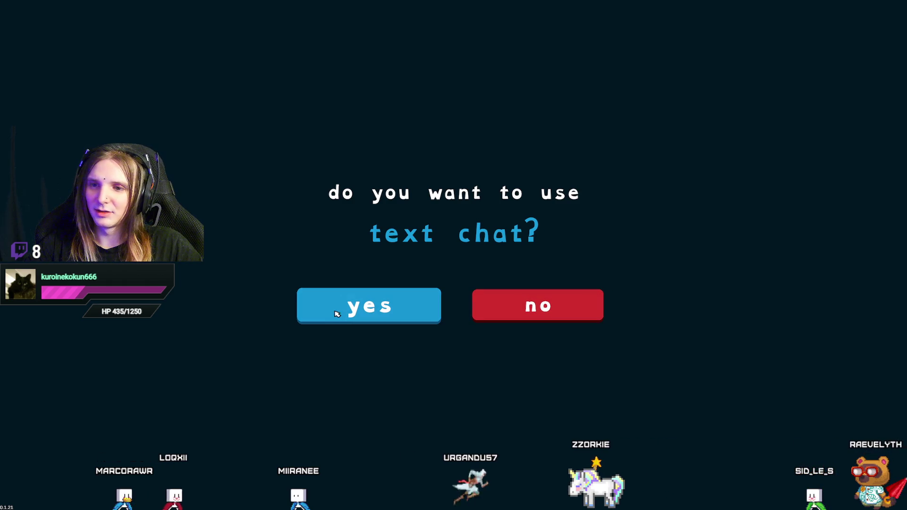
{"action": "left_click", "coordinate": [550, 307]}
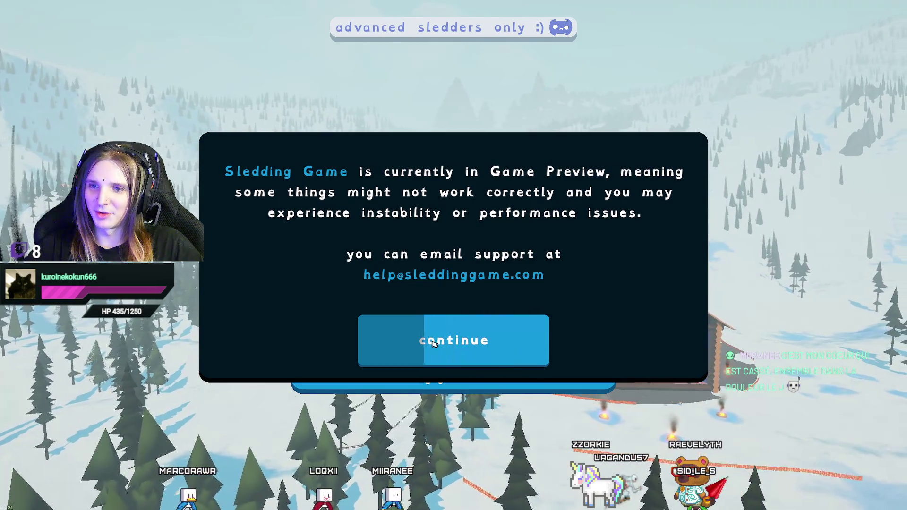
{"action": "left_click", "coordinate": [421, 344]}
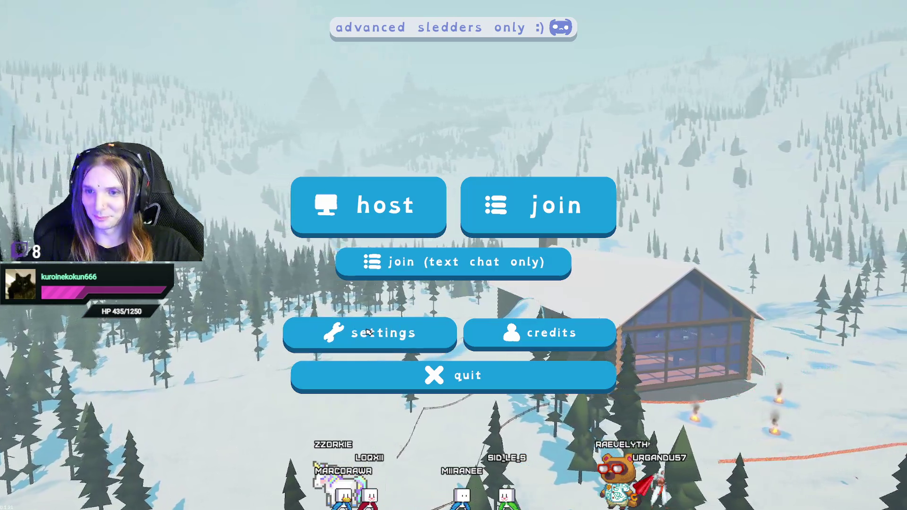
In settings, change the language under the MISC tab from English to Français.
{"action": "left_click", "coordinate": [369, 332]}
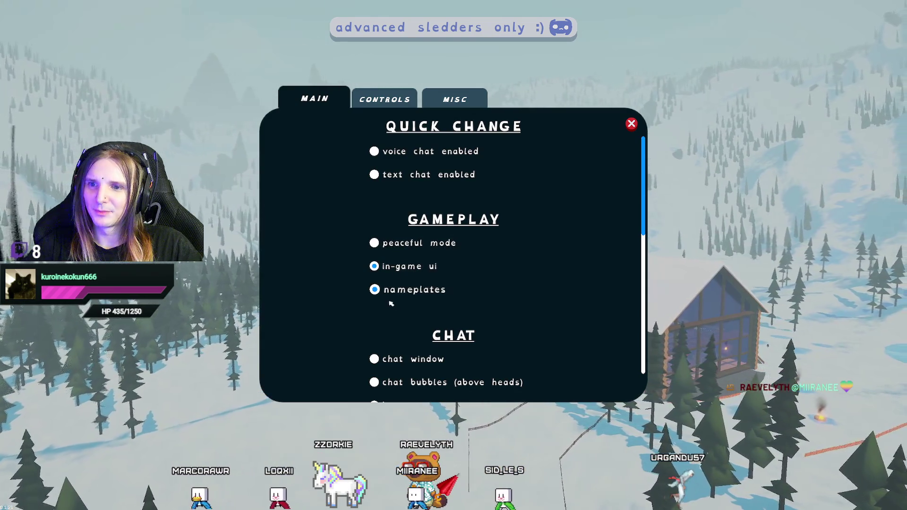
{"action": "scroll", "coordinate": [418, 246], "scroll_direction": "down", "scroll_amount": 5}
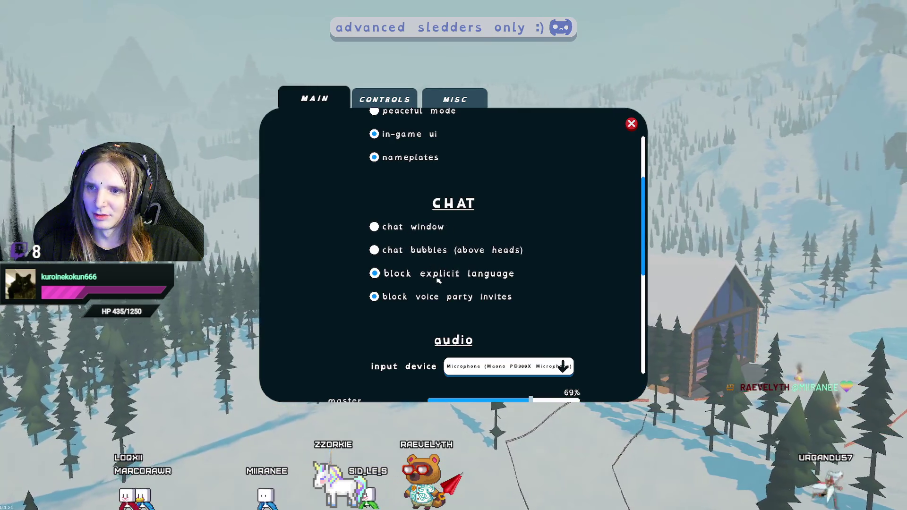
{"action": "scroll", "coordinate": [439, 280], "scroll_direction": "down", "scroll_amount": 4}
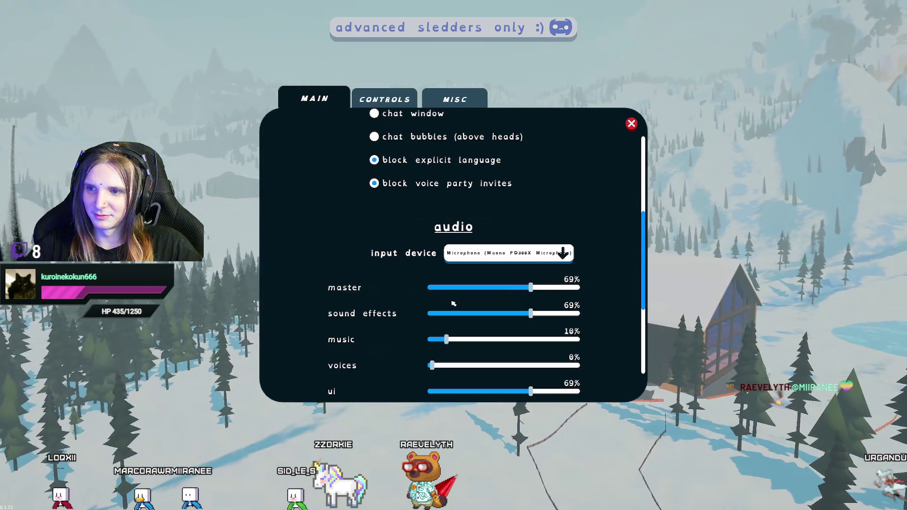
{"action": "scroll", "coordinate": [419, 302], "scroll_direction": "down", "scroll_amount": 7}
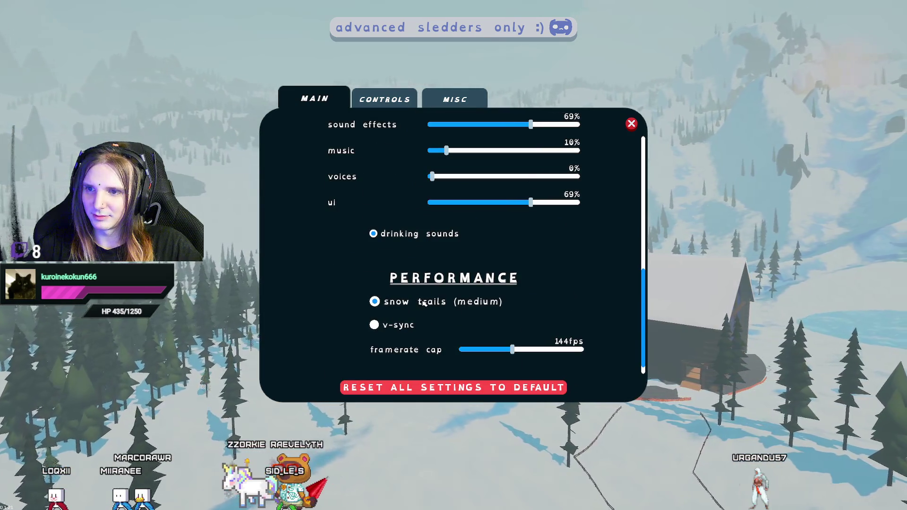
{"action": "scroll", "coordinate": [425, 312], "scroll_direction": "down", "scroll_amount": 1}
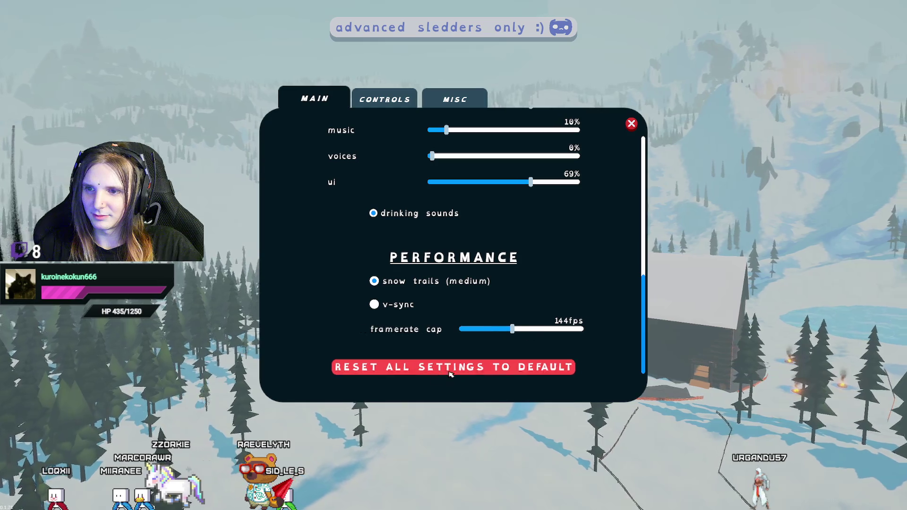
{"action": "left_click", "coordinate": [382, 100]}
{"action": "left_click", "coordinate": [462, 107]}
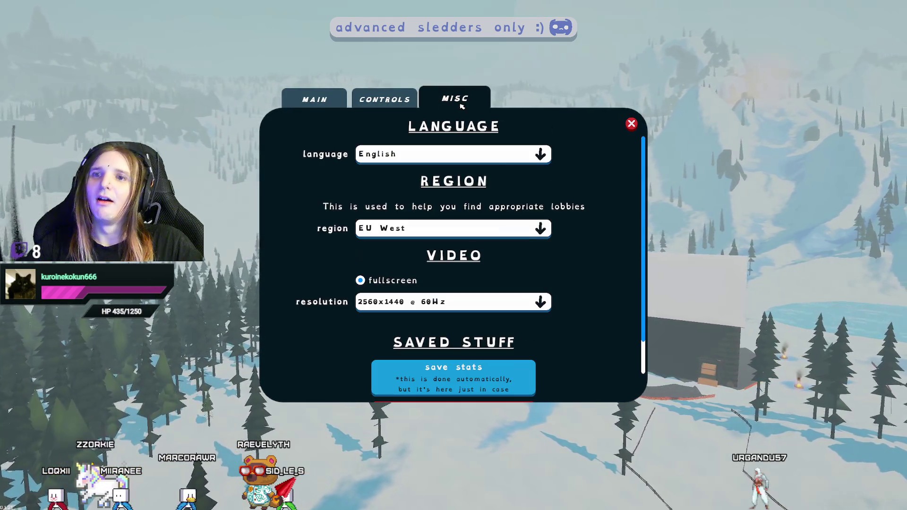
{"action": "left_click", "coordinate": [387, 156]}
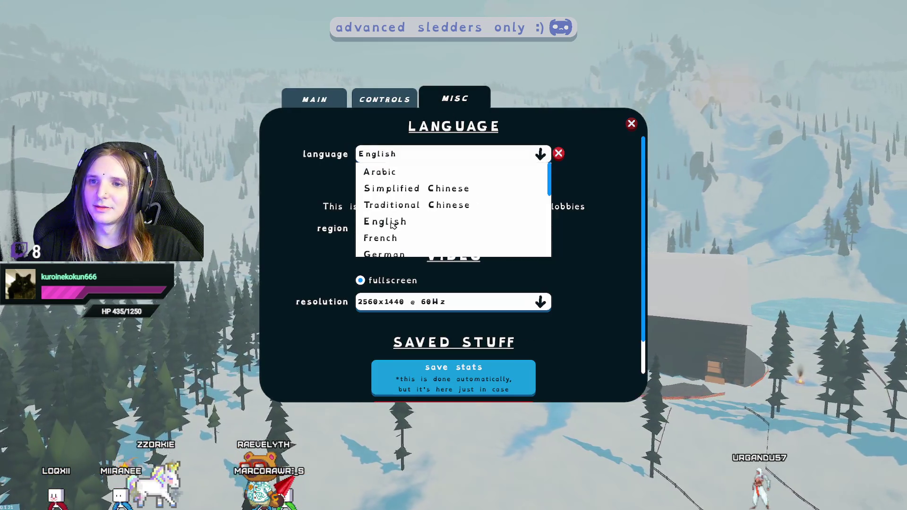
{"action": "left_click", "coordinate": [392, 238]}
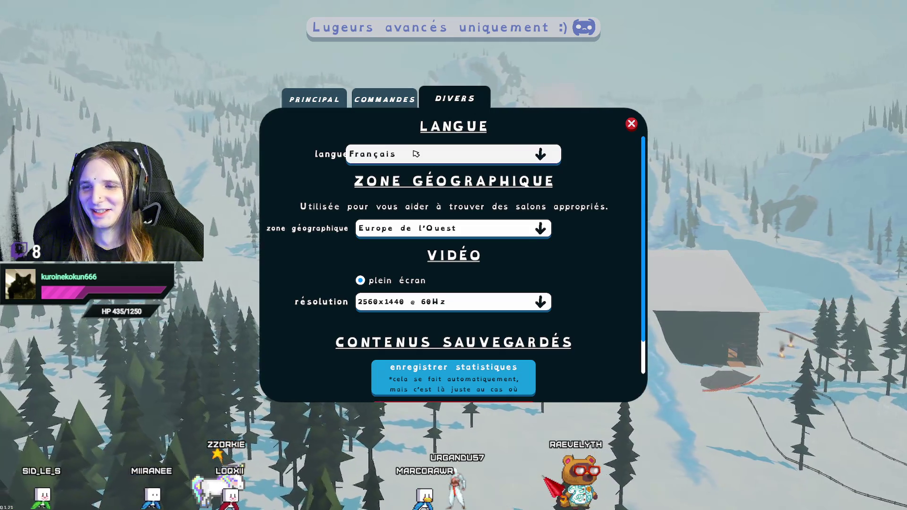
Set the résolution to 2560x1440 @ 144Hz and close the settings.
{"action": "left_click", "coordinate": [515, 302]}
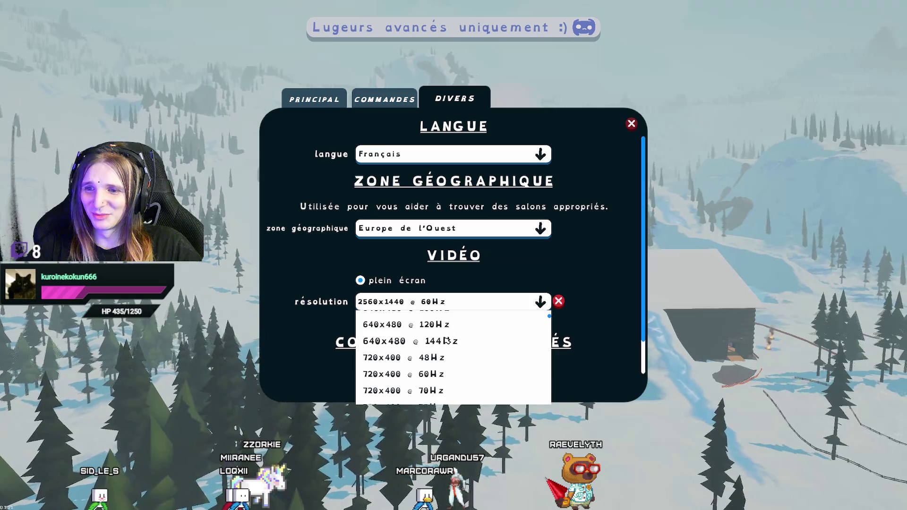
{"action": "scroll", "coordinate": [446, 340], "scroll_direction": "up", "scroll_amount": 5}
{"action": "left_click", "coordinate": [558, 301]}
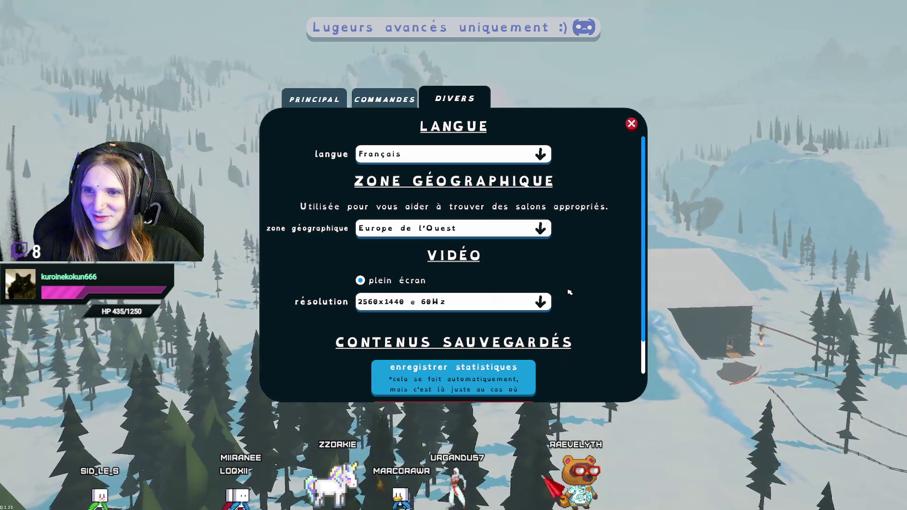
{"action": "left_click", "coordinate": [539, 300]}
{"action": "scroll", "coordinate": [427, 358], "scroll_direction": "down", "scroll_amount": 10}
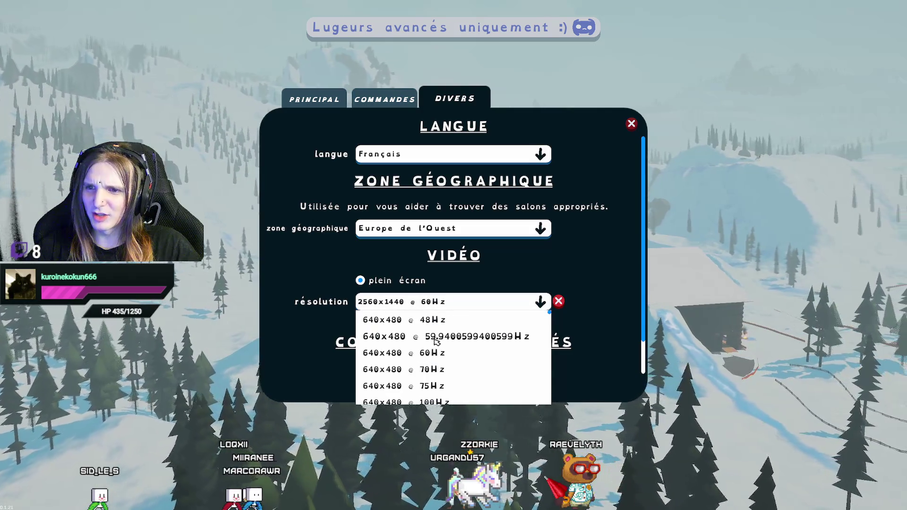
{"action": "scroll", "coordinate": [440, 352], "scroll_direction": "down", "scroll_amount": 10}
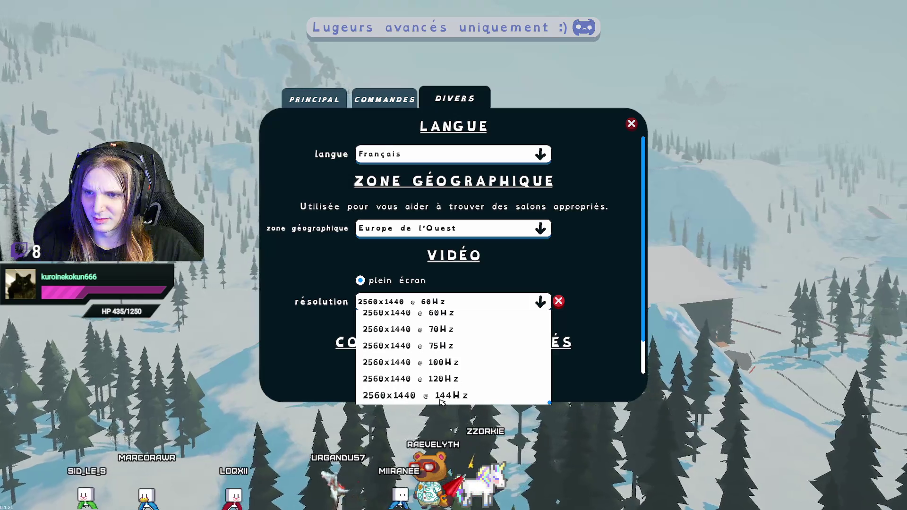
{"action": "left_click", "coordinate": [423, 397]}
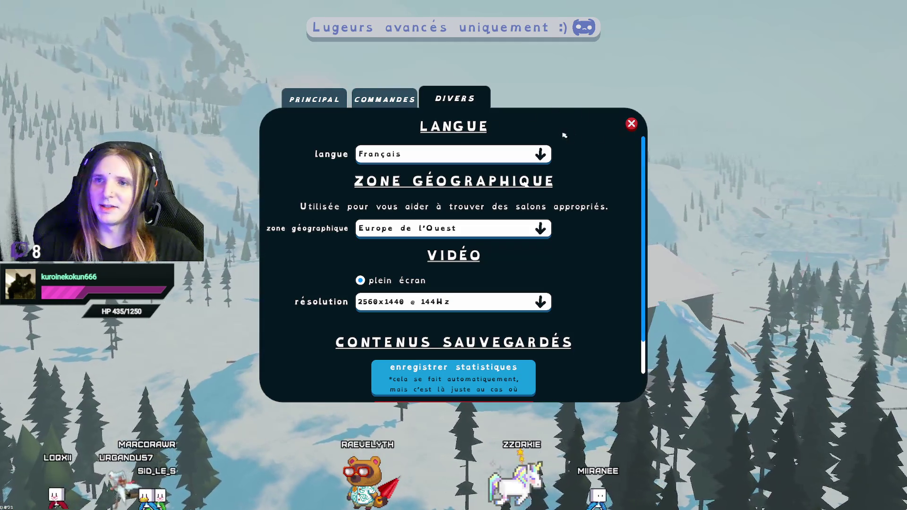
{"action": "left_click", "coordinate": [632, 124]}
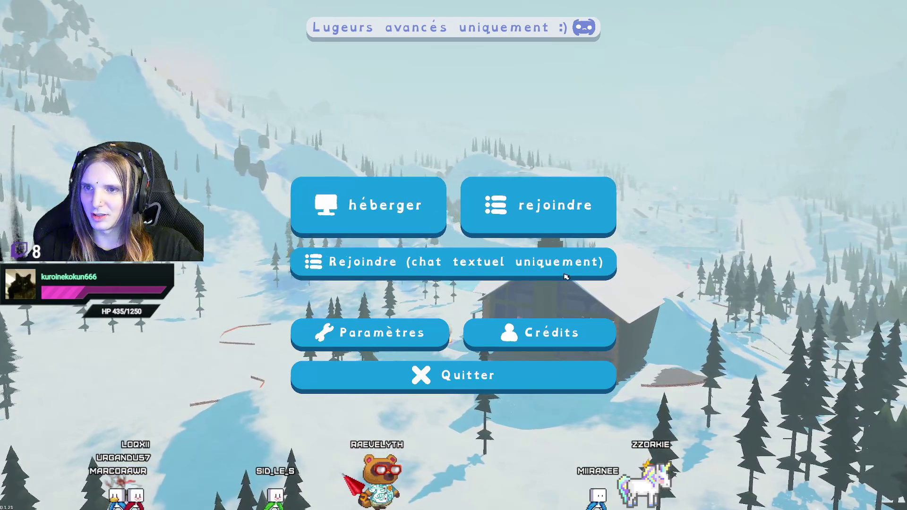
Host a game, confirm the connection notice, and accept the safety warning with 'ne plus afficher' ticked.
{"action": "left_click", "coordinate": [368, 208]}
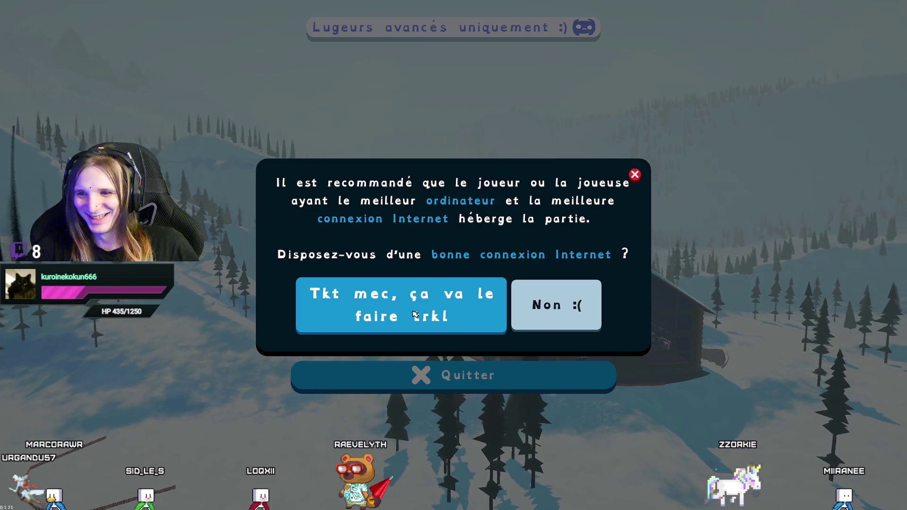
{"action": "left_click", "coordinate": [407, 316]}
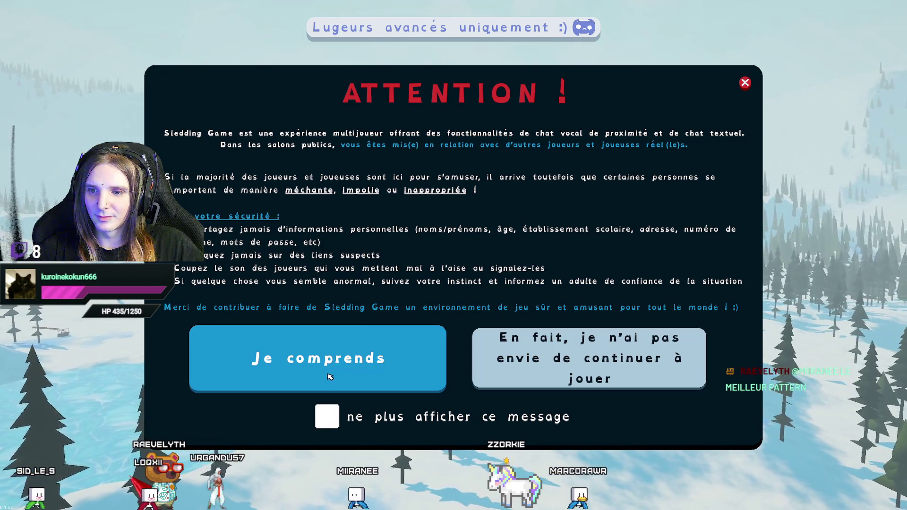
{"action": "left_click", "coordinate": [327, 416]}
{"action": "left_click", "coordinate": [322, 364]}
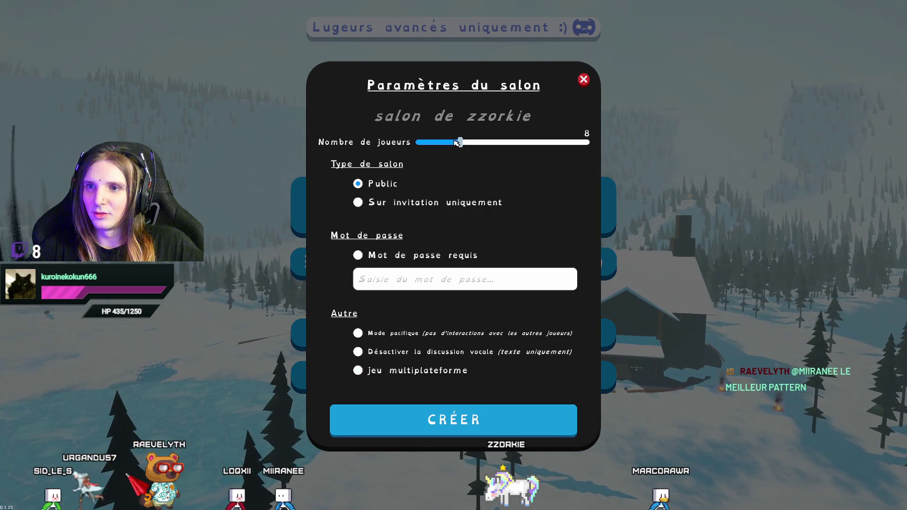
Create a 7-player, 'Sur invitation uniquement', cross-platform room and enter the game.
{"action": "mouse_move", "coordinate": [461, 144]}
{"action": "left_mouse_down"}
{"action": "mouse_move", "coordinate": [588, 142]}
{"action": "mouse_move", "coordinate": [476, 144]}
{"action": "mouse_move", "coordinate": [518, 146]}
{"action": "left_mouse_up"}
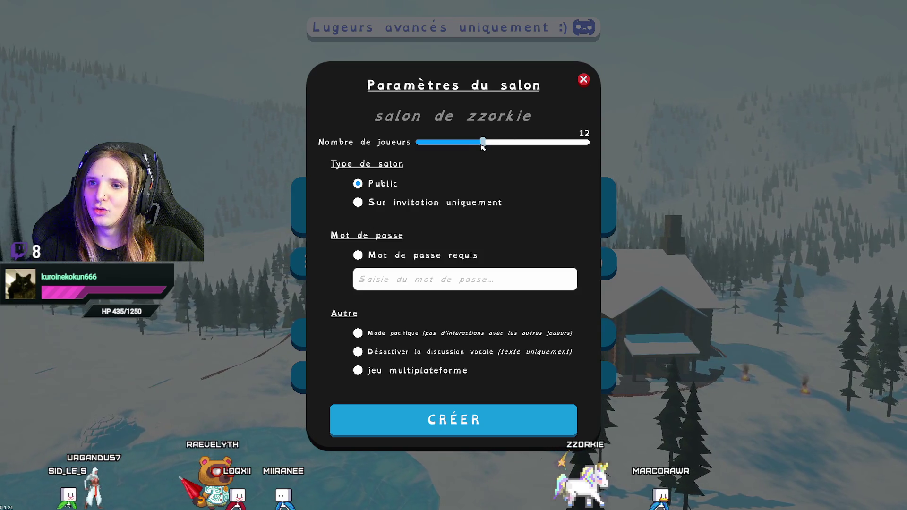
{"action": "mouse_move", "coordinate": [500, 143]}
{"action": "left_mouse_down"}
{"action": "mouse_move", "coordinate": [421, 145]}
{"action": "mouse_move", "coordinate": [477, 144]}
{"action": "mouse_move", "coordinate": [457, 144]}
{"action": "left_mouse_up"}
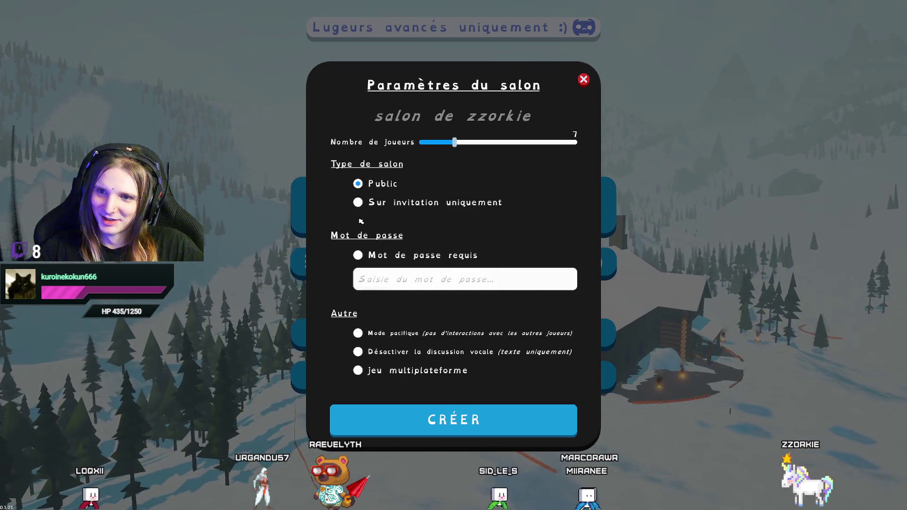
{"action": "left_click", "coordinate": [362, 203]}
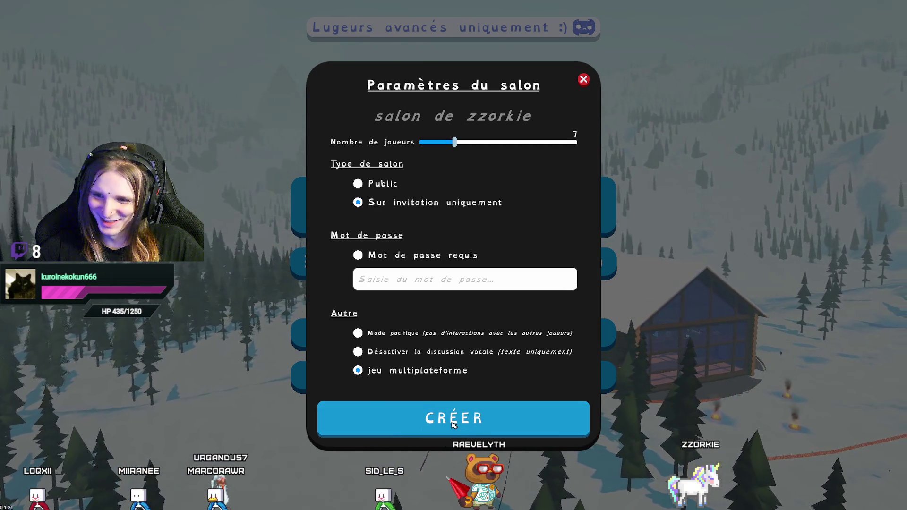
{"action": "left_click", "coordinate": [452, 425]}
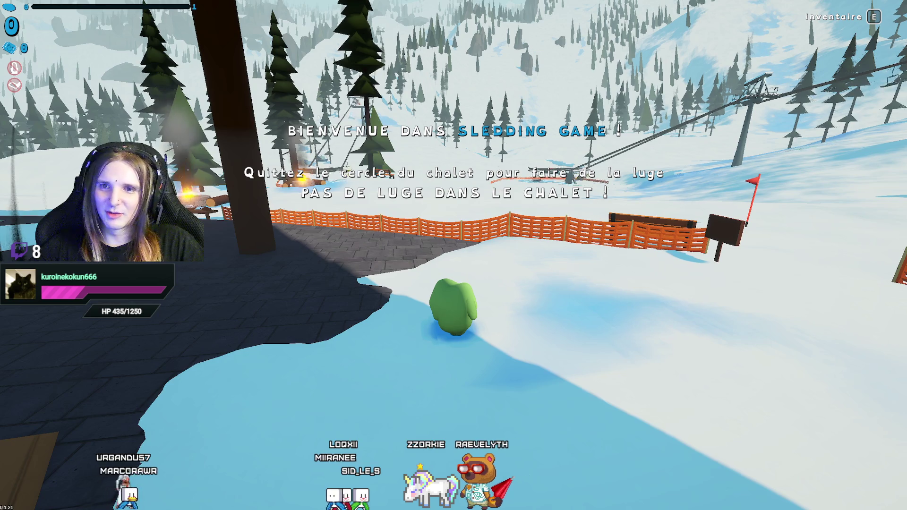
{"action": "left_click_drag", "start_coordinate": [406, 95], "coordinate": [407, 40]}
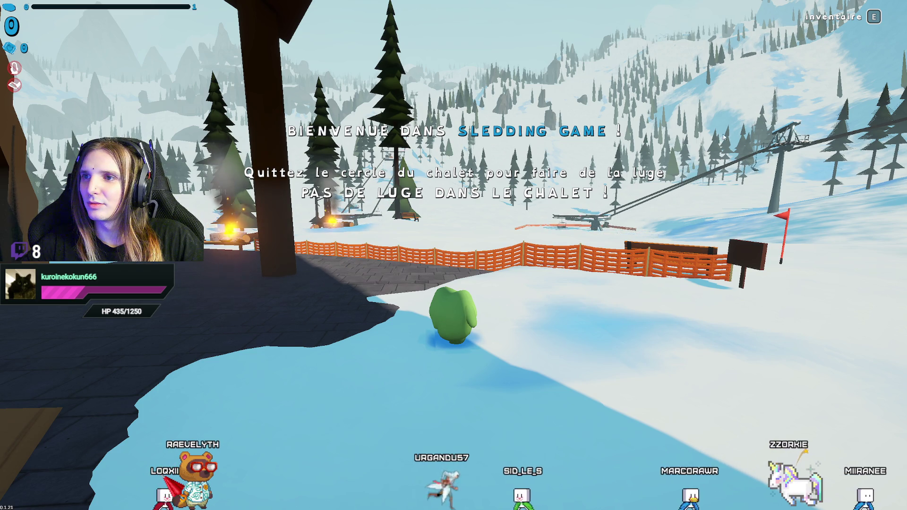
Walk through the chalet, out across the snow to the terrace campfire, then pause.
{"action": "key", "text": "a"}
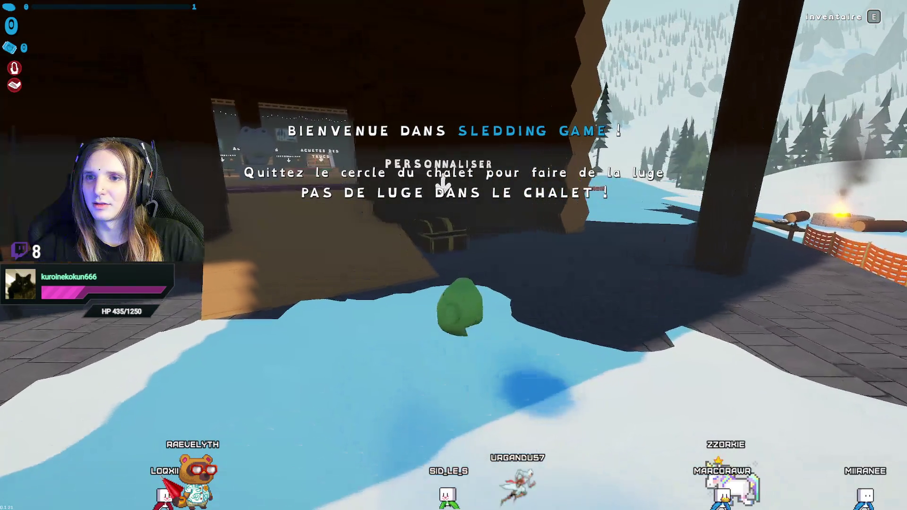
{"action": "key", "text": "w"}
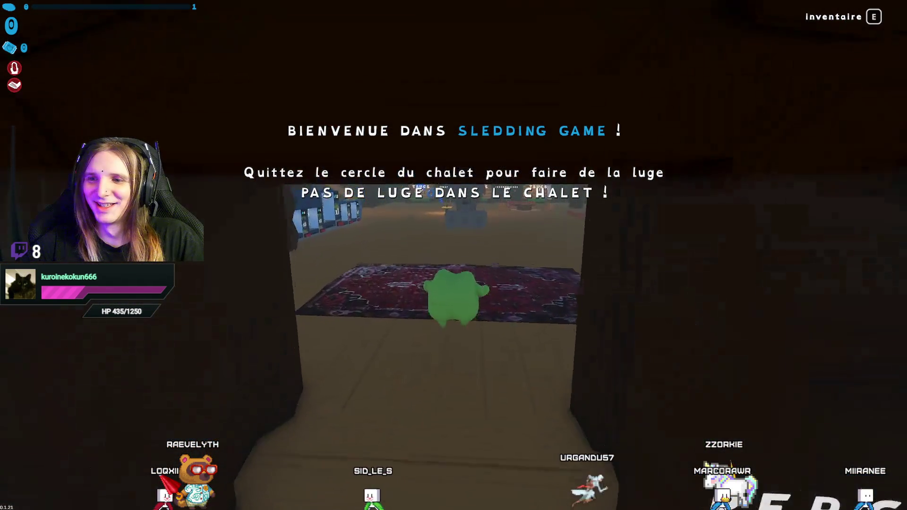
{"action": "key", "text": "w"}
{"action": "key", "text": "d"}
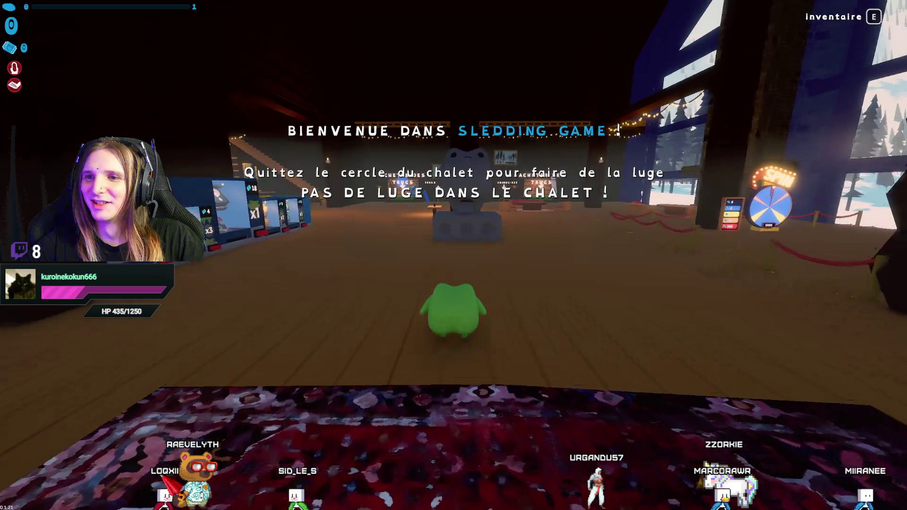
{"action": "key", "text": "d"}
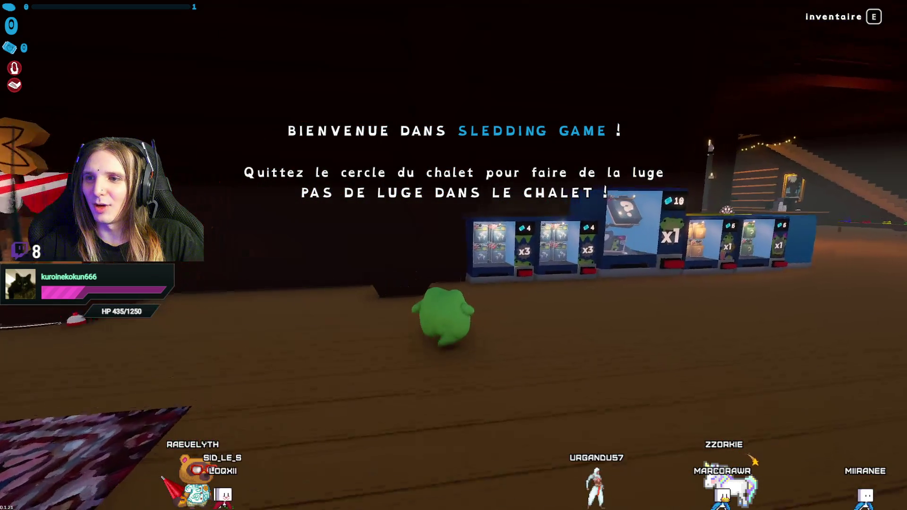
{"action": "key", "text": "d"}
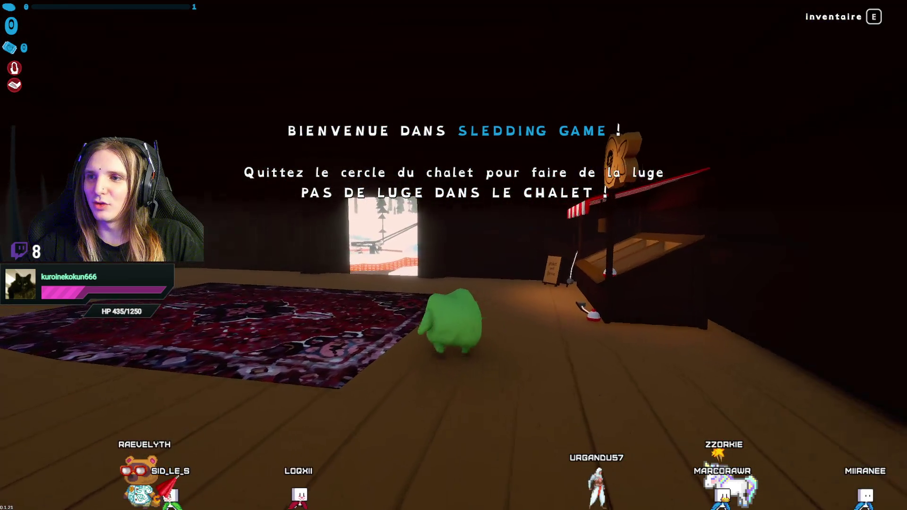
{"action": "key", "text": "w"}
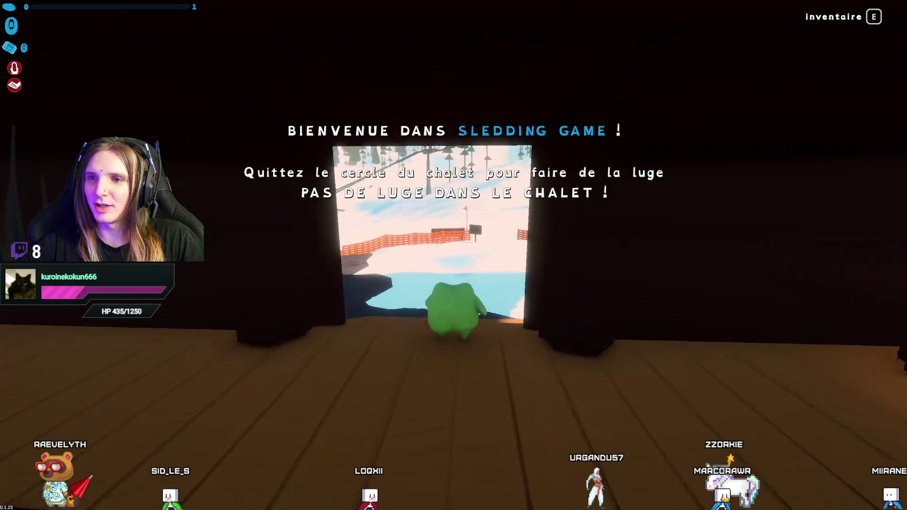
{"action": "key", "text": "a"}
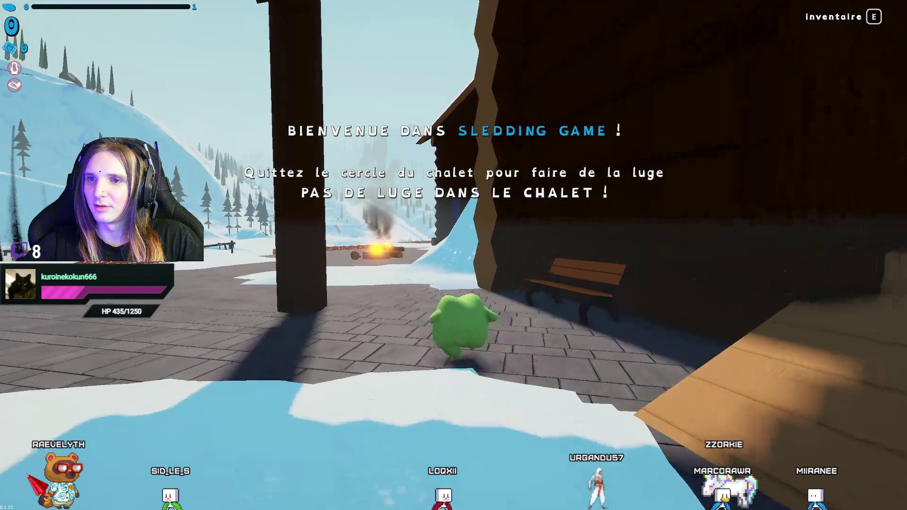
{"action": "key", "text": "w"}
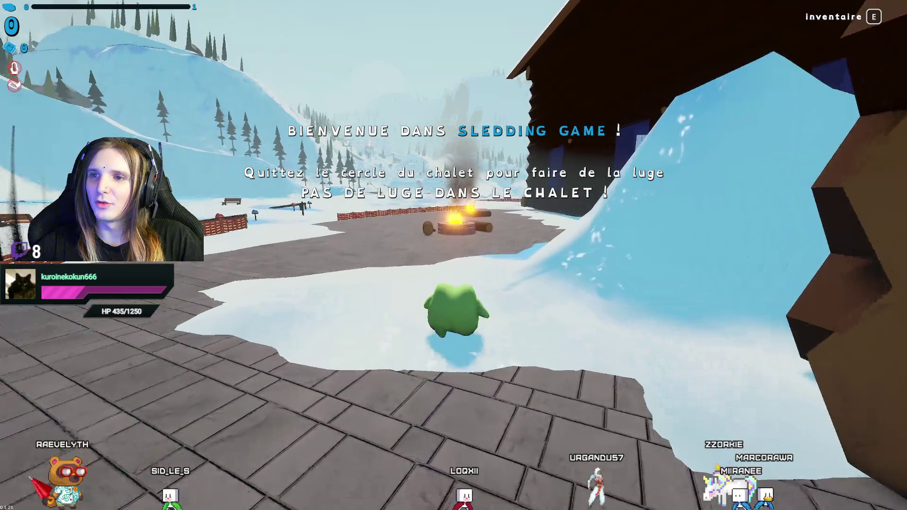
{"action": "key", "text": "w"}
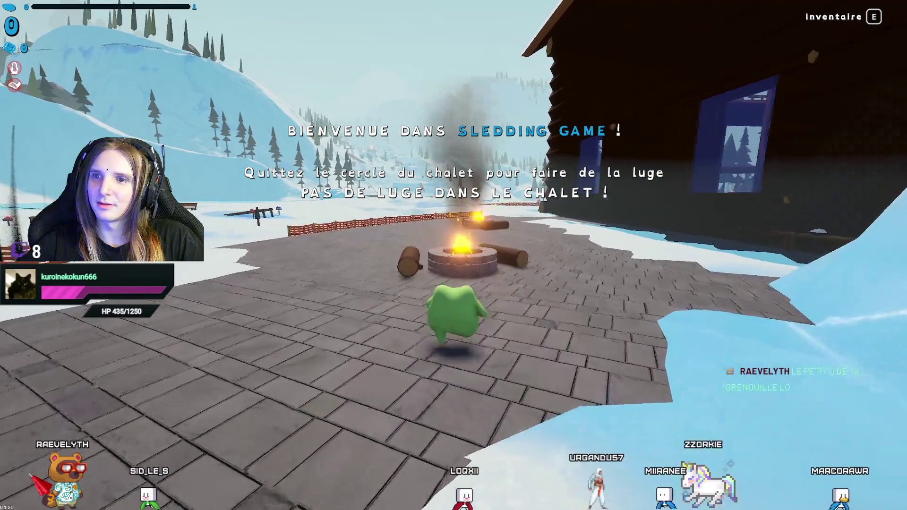
{"action": "key", "text": "Escape"}
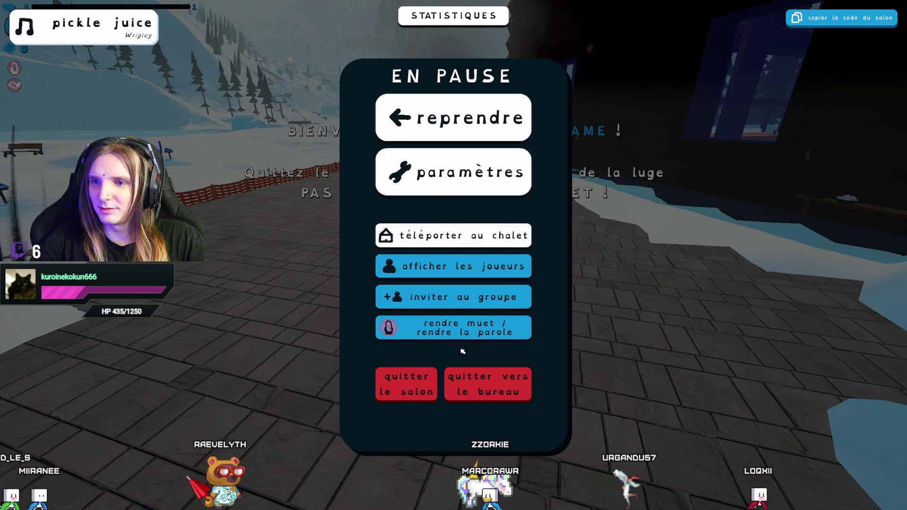
Resume, climb onto the log by the fire, then pause and choose quitter le salon.
{"action": "left_click", "coordinate": [425, 118]}
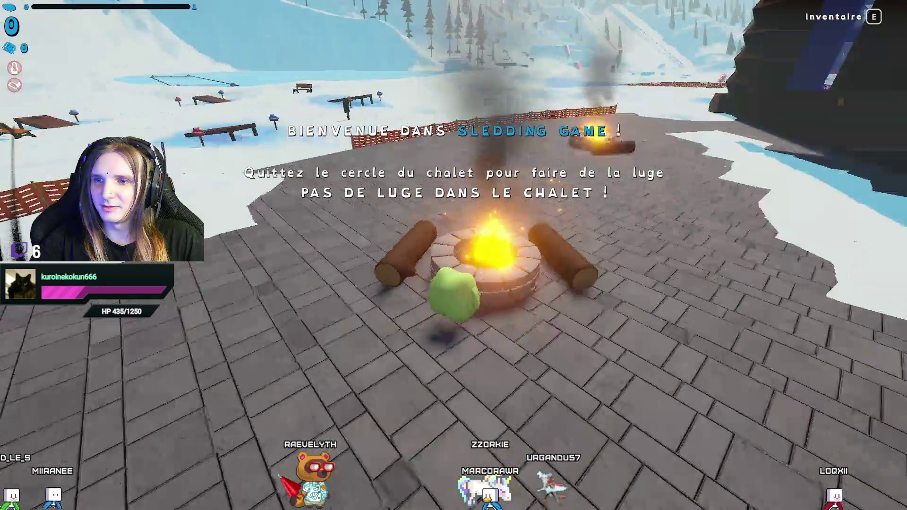
{"action": "key", "text": "w"}
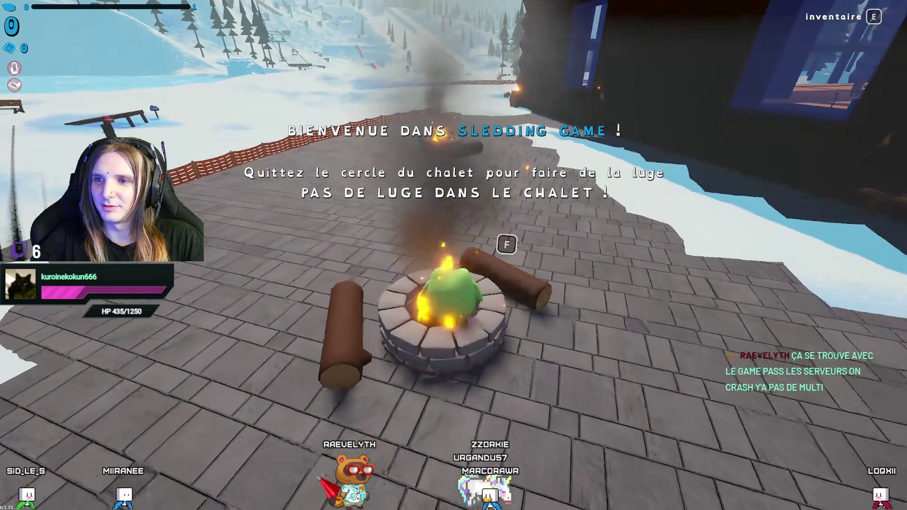
{"action": "key", "text": "d"}
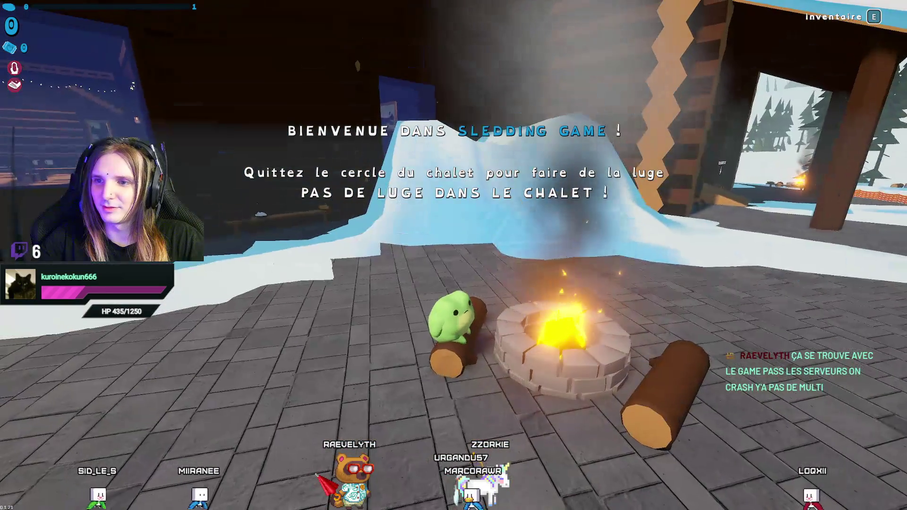
{"action": "key", "text": "Escape"}
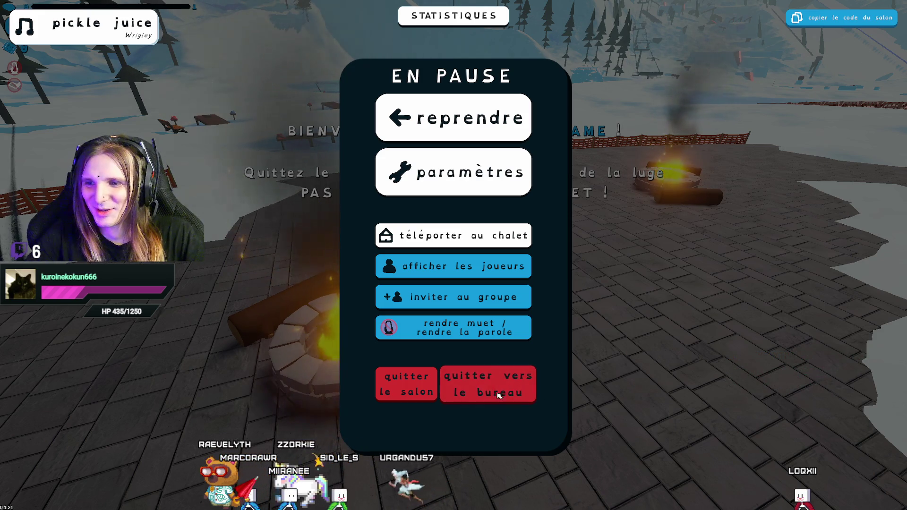
{"action": "left_click", "coordinate": [406, 384]}
{"action": "left_click", "coordinate": [531, 210]}
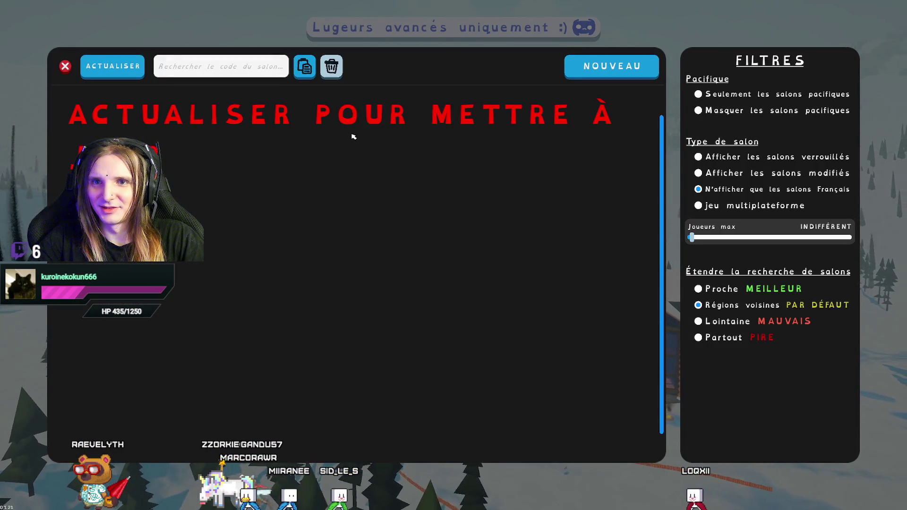
{"action": "left_click", "coordinate": [113, 77]}
{"action": "left_click", "coordinate": [117, 78]}
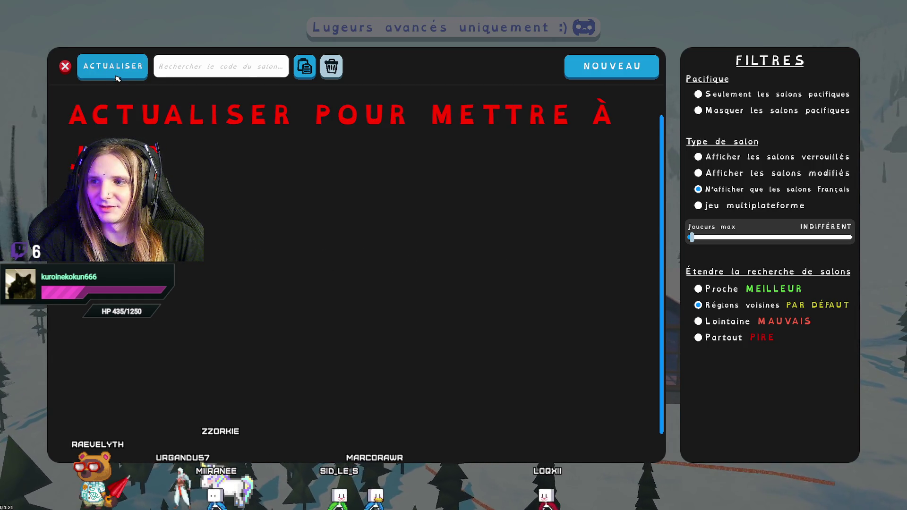
{"action": "left_click", "coordinate": [117, 78]}
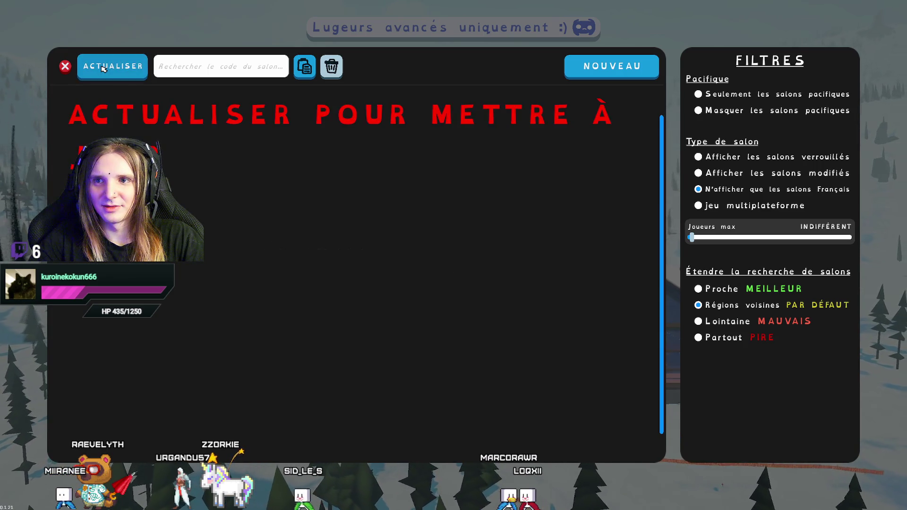
{"action": "left_click", "coordinate": [103, 69]}
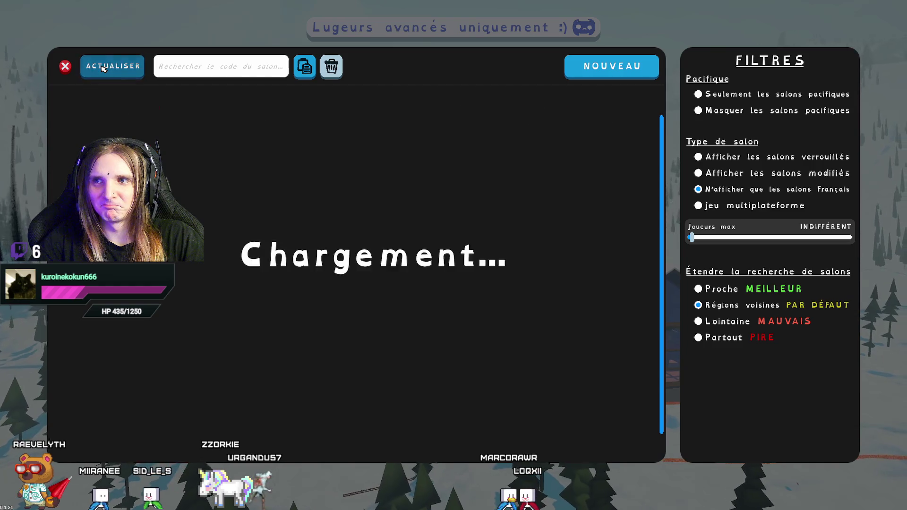
{"action": "left_click", "coordinate": [66, 66]}
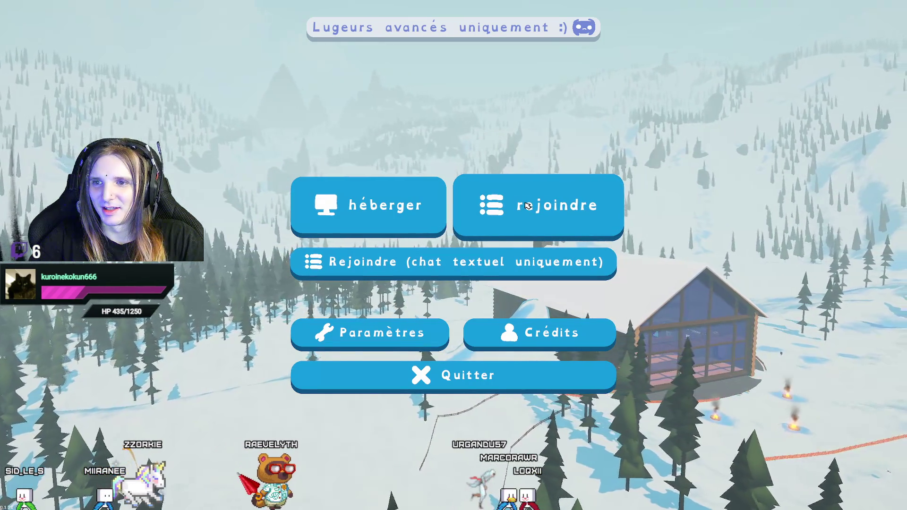
Reopen the room list, enter the room code in the search field and refresh.
{"action": "left_click", "coordinate": [527, 206]}
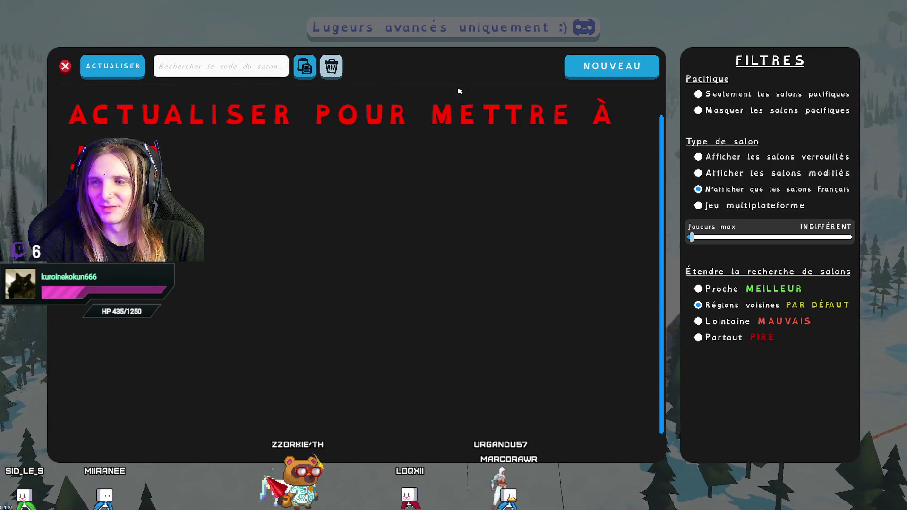
{"action": "left_click", "coordinate": [213, 72]}
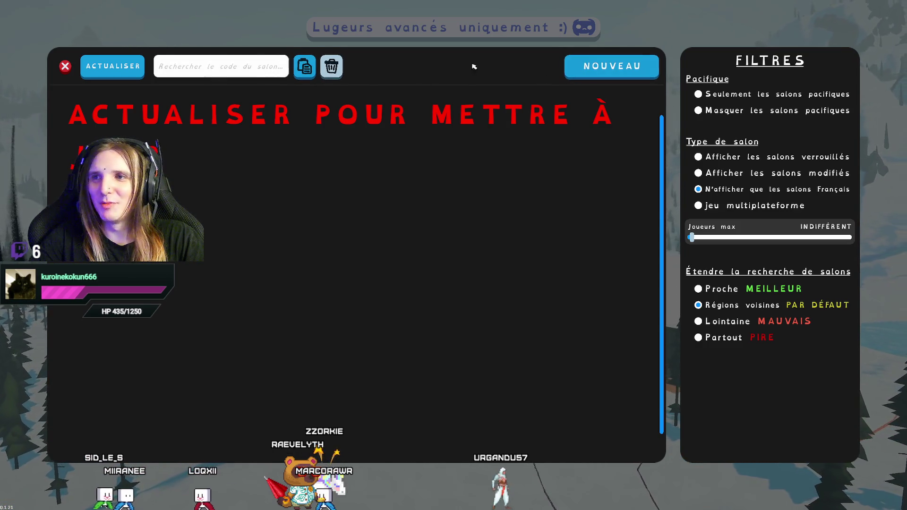
{"action": "left_click", "coordinate": [107, 72]}
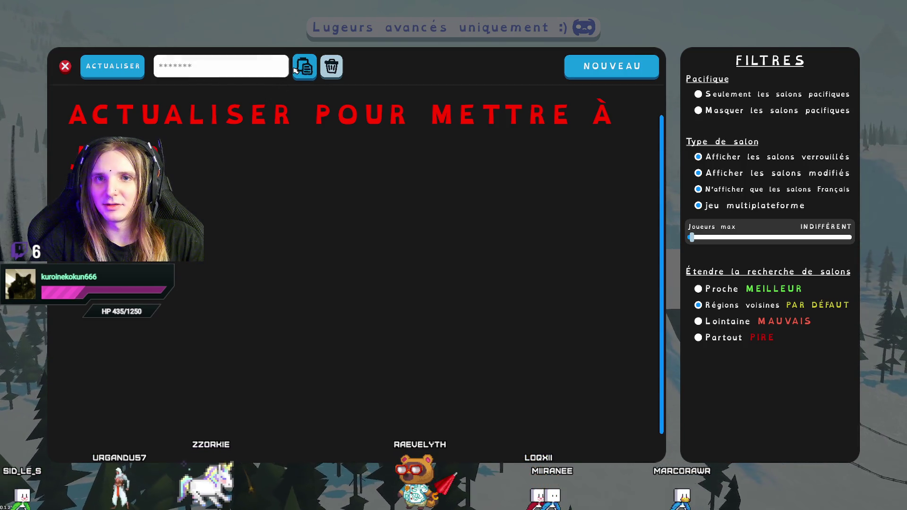
Refresh to find the coded room, join the locked room and enter its password.
{"action": "left_click", "coordinate": [193, 73]}
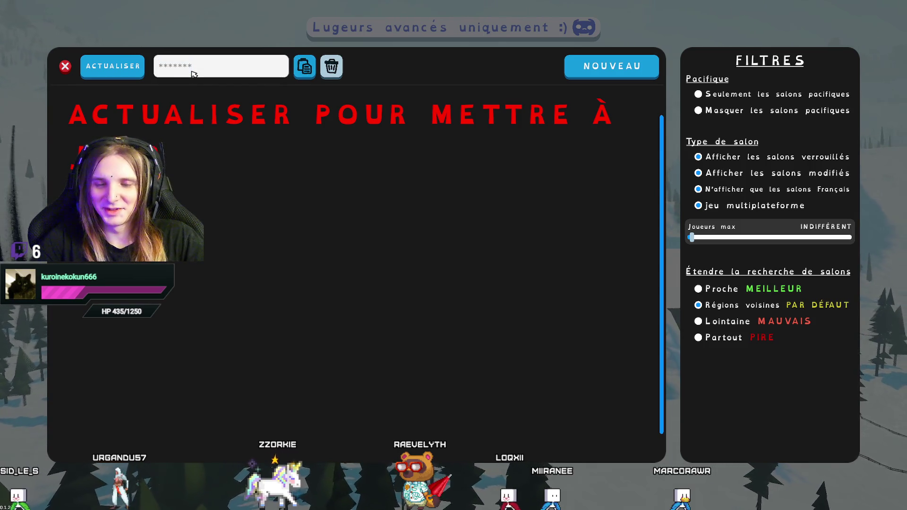
{"action": "left_click", "coordinate": [113, 66]}
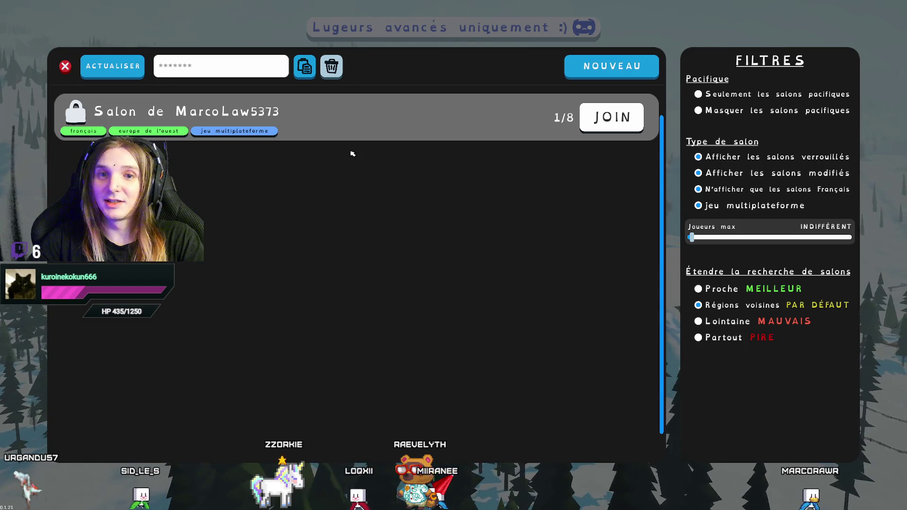
{"action": "left_click", "coordinate": [612, 117]}
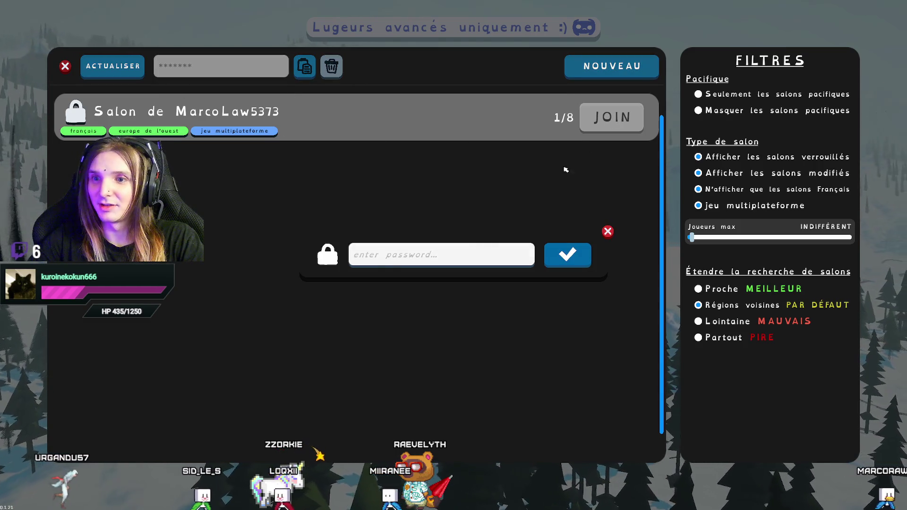
{"action": "type", "text": "a"}
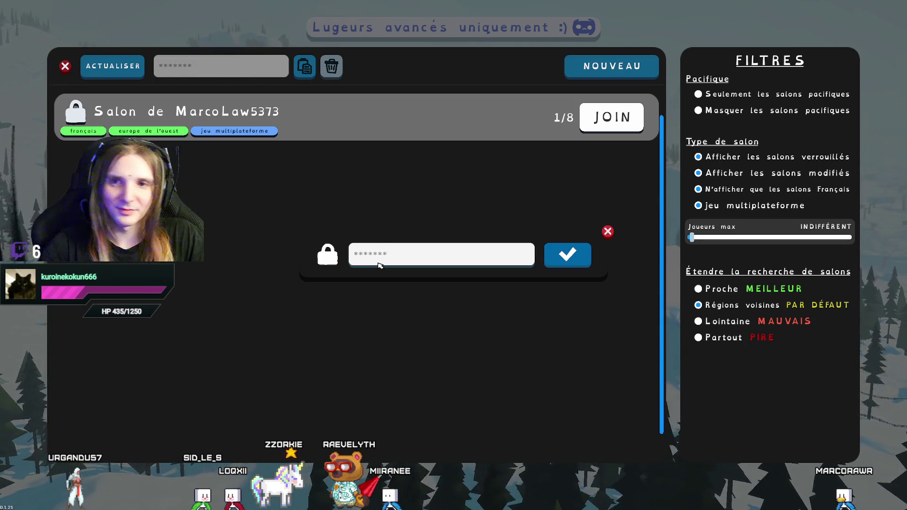
{"action": "key", "text": "Return"}
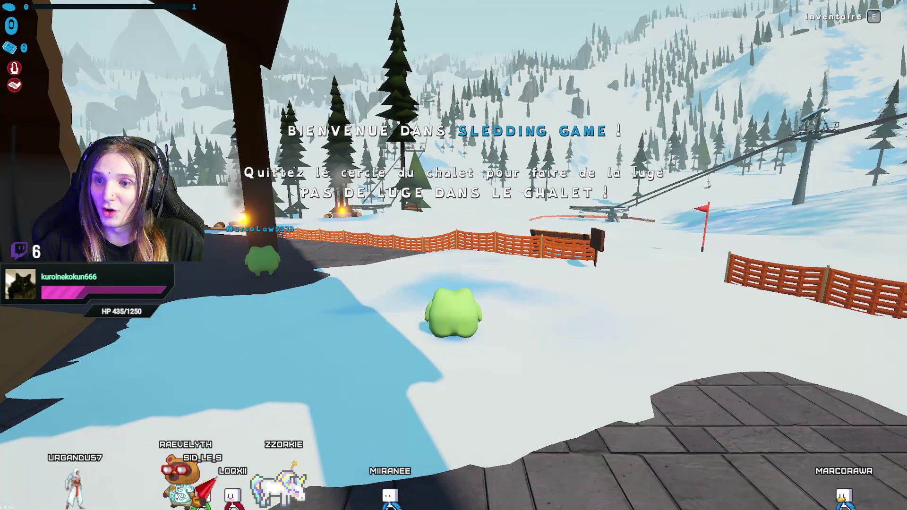
Walk into the chalet up to the chest and open the chapeaux panel with F.
{"action": "key", "text": "a"}
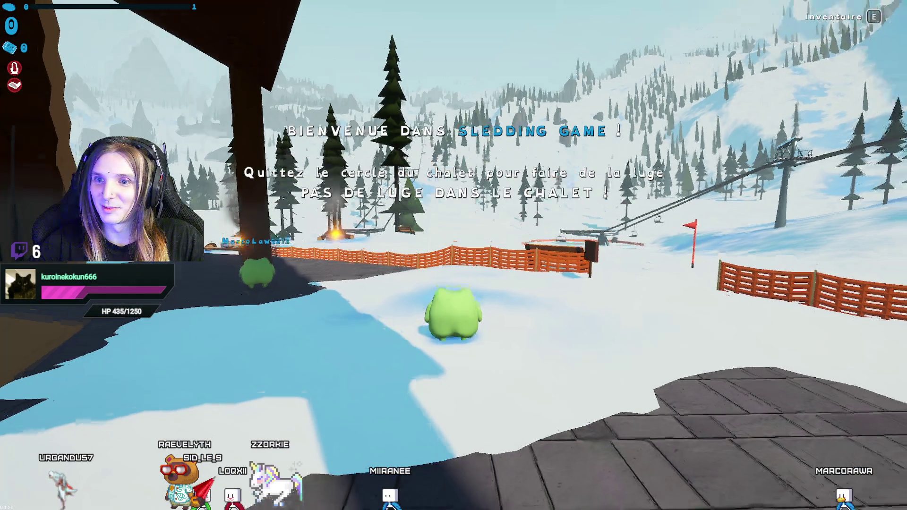
{"action": "key", "text": "a"}
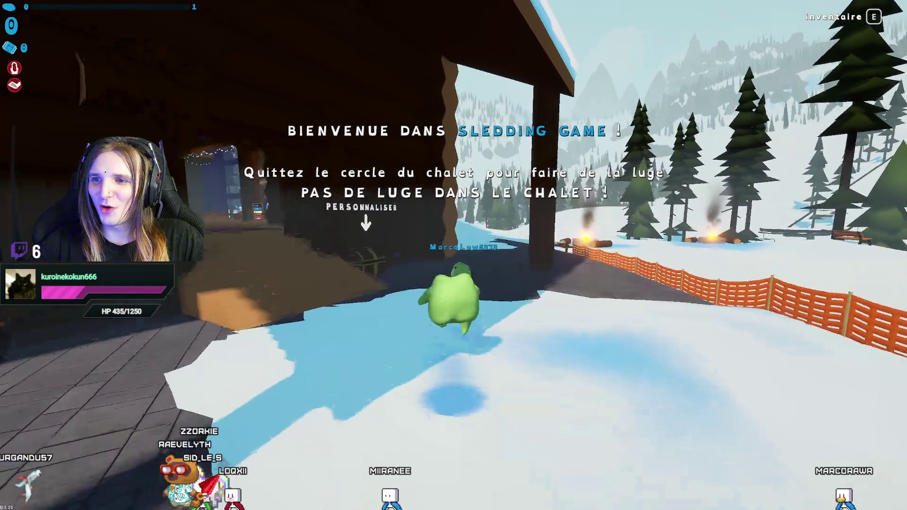
{"action": "key", "text": "d"}
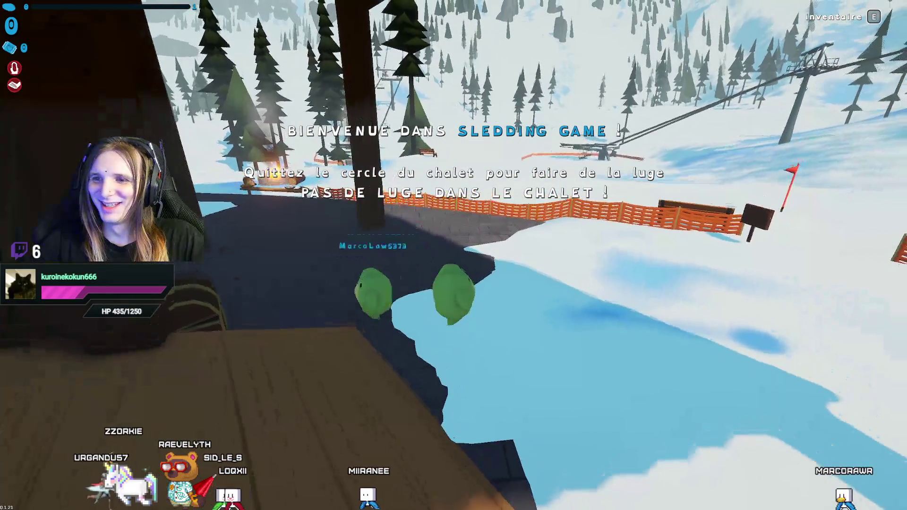
{"action": "key", "text": "a"}
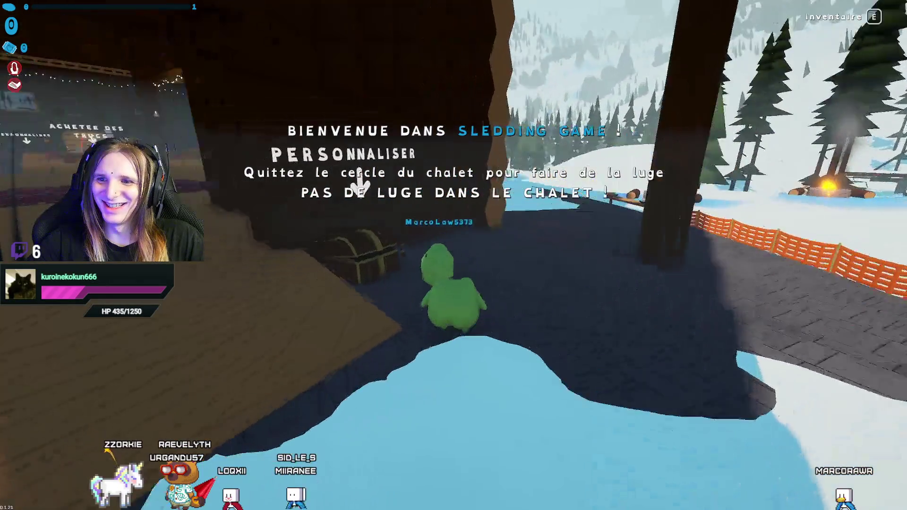
{"action": "key", "text": "f"}
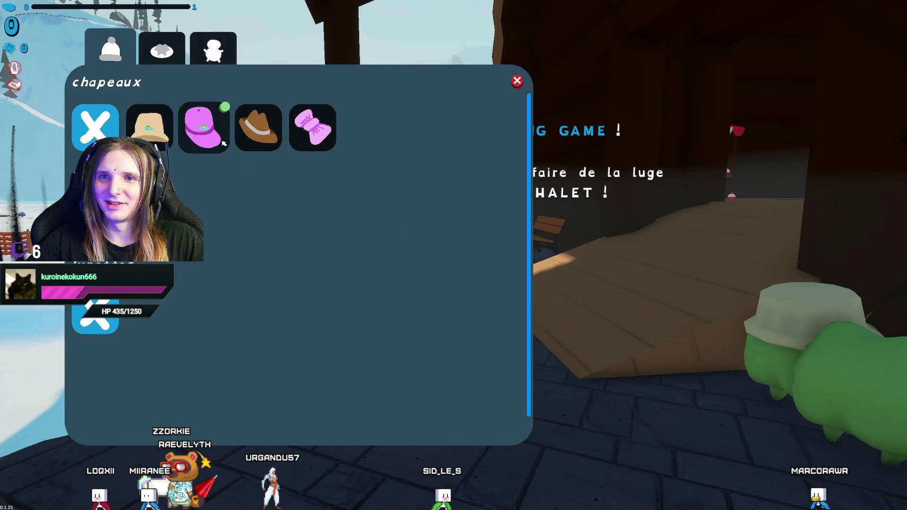
Equip the pink bow from the hats, then switch the playable character to the penguin.
{"action": "left_click", "coordinate": [259, 141]}
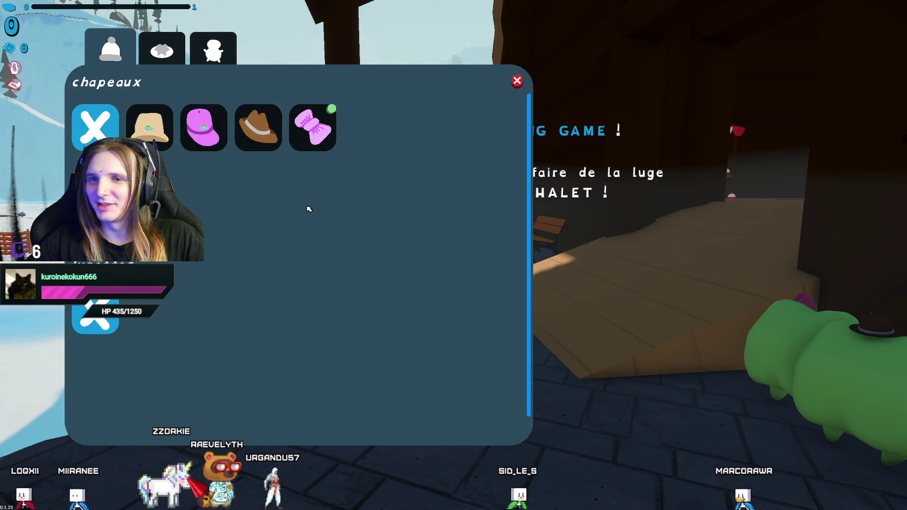
{"action": "left_click", "coordinate": [517, 81]}
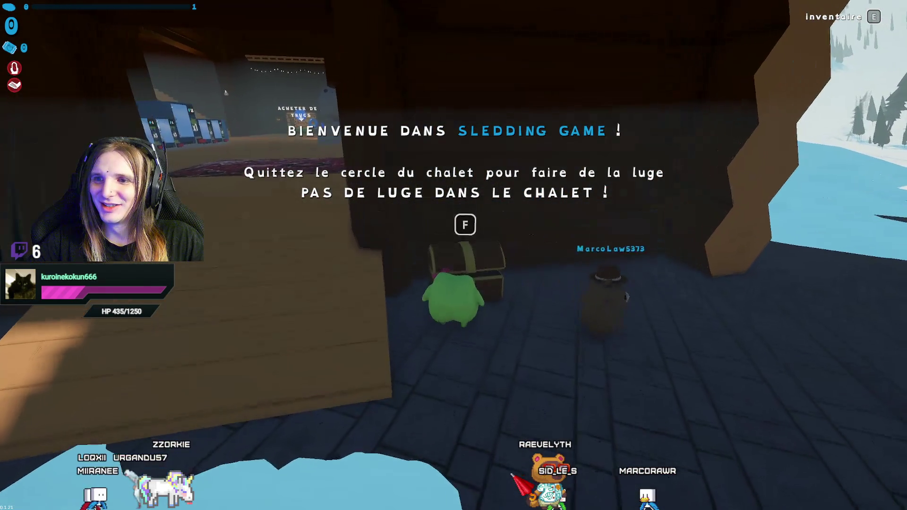
{"action": "key", "text": "e"}
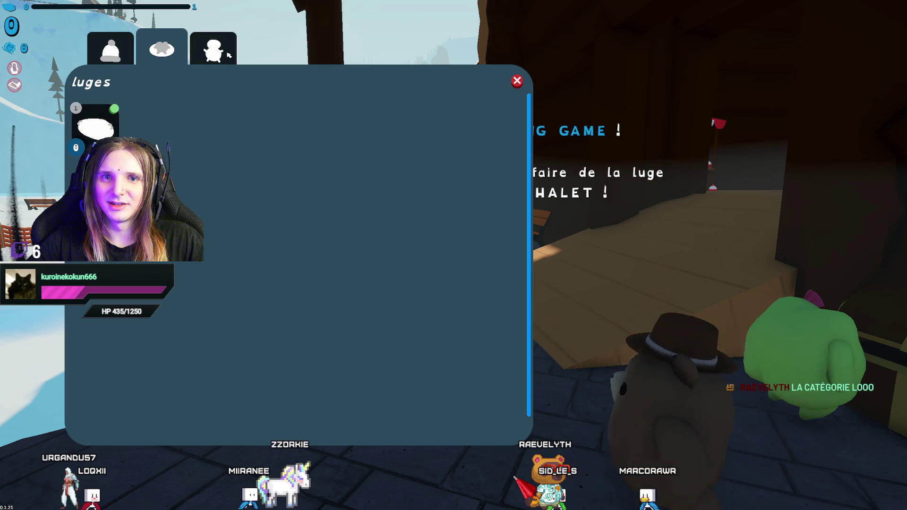
{"action": "left_click", "coordinate": [214, 48]}
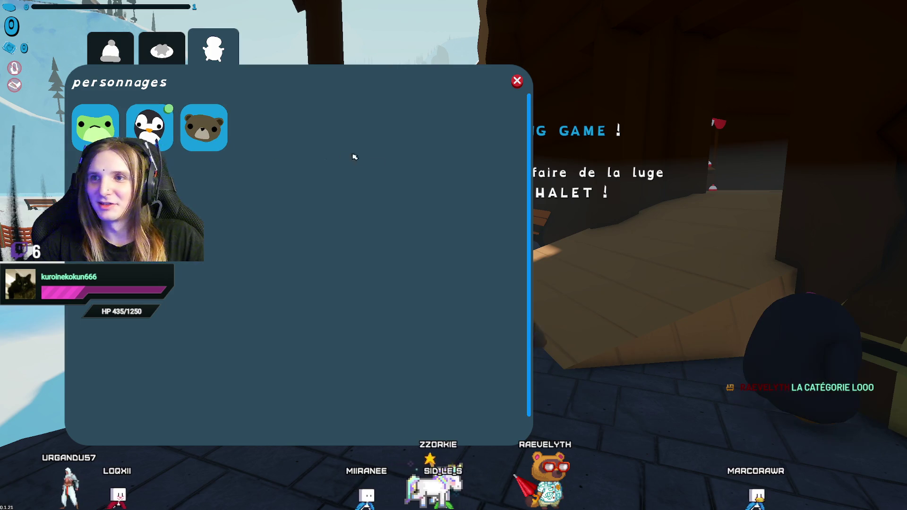
{"action": "key", "text": "e"}
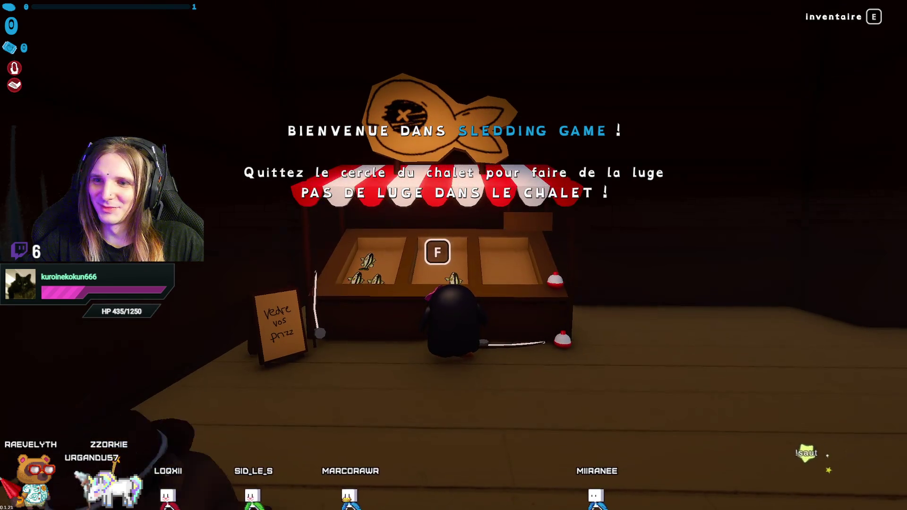
Open the fish stall's shop, see there are no fish to sell, and close it.
{"action": "key", "text": "f"}
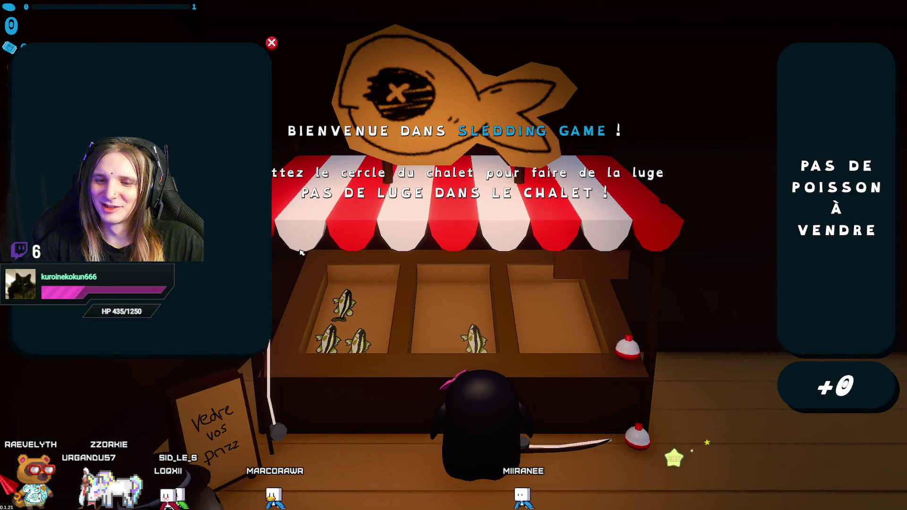
{"action": "key", "text": "Escape"}
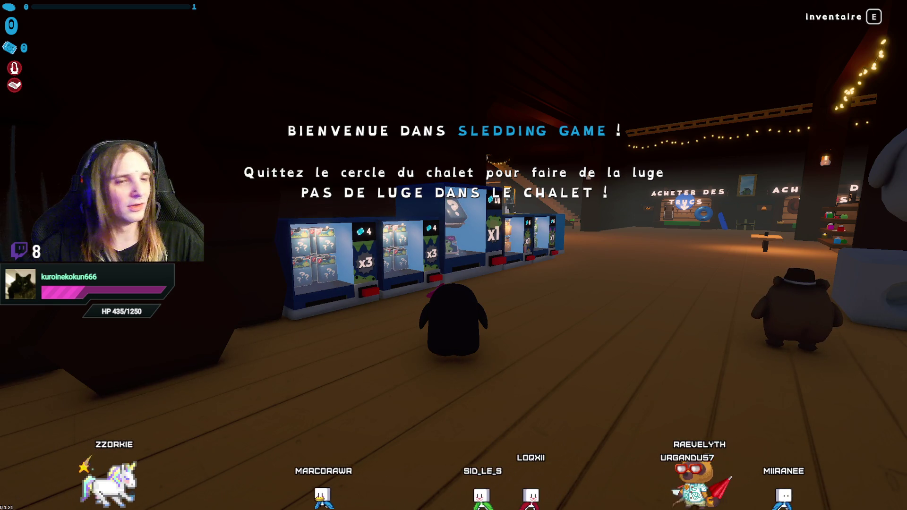
Walk the penguin along the vending machines and through the chalet to the dart table below the stairs.
{"action": "key", "text": "w"}
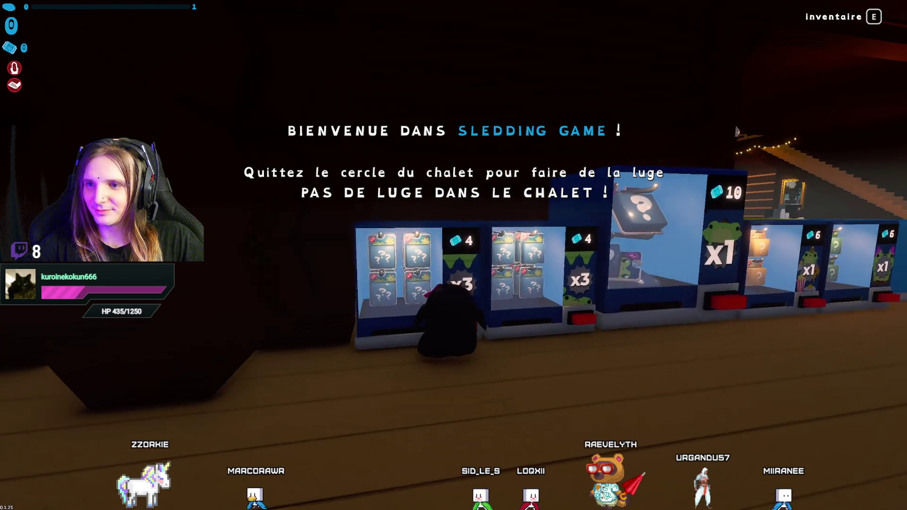
{"action": "key", "text": "d"}
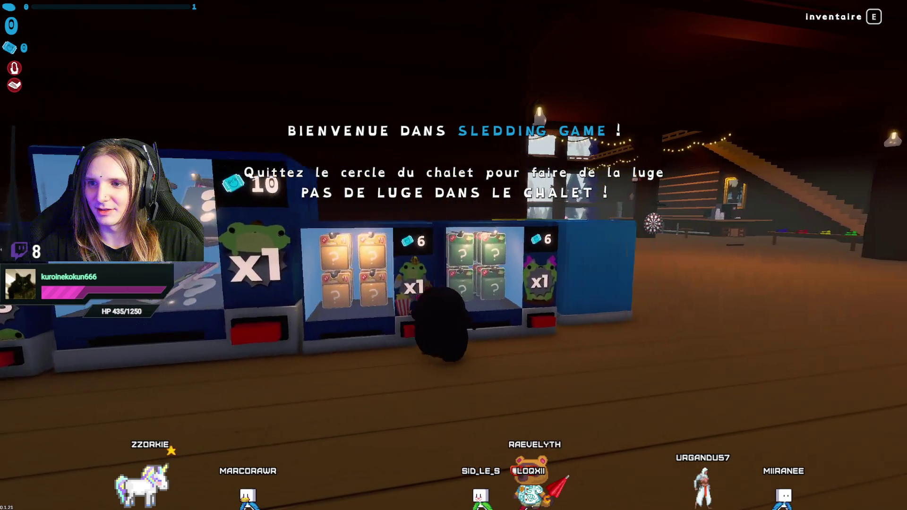
{"action": "key", "text": "d"}
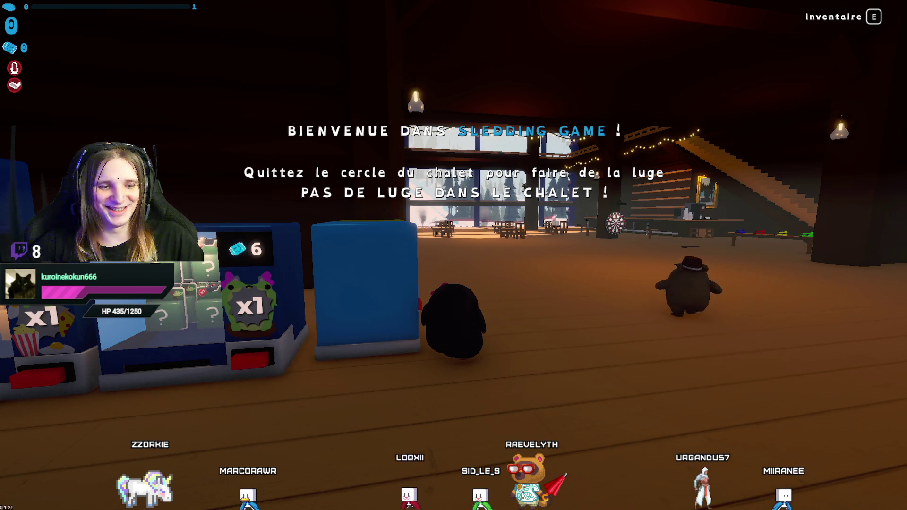
{"action": "key", "text": "d"}
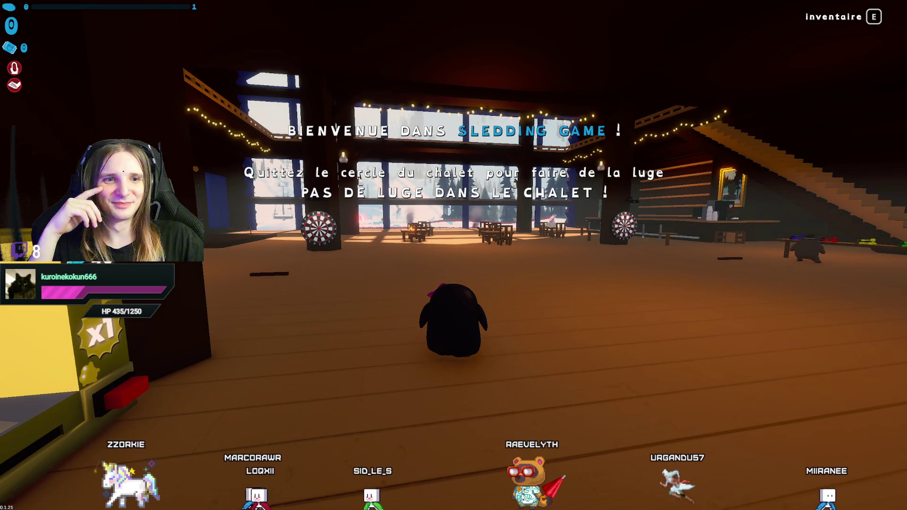
{"action": "key", "text": "d"}
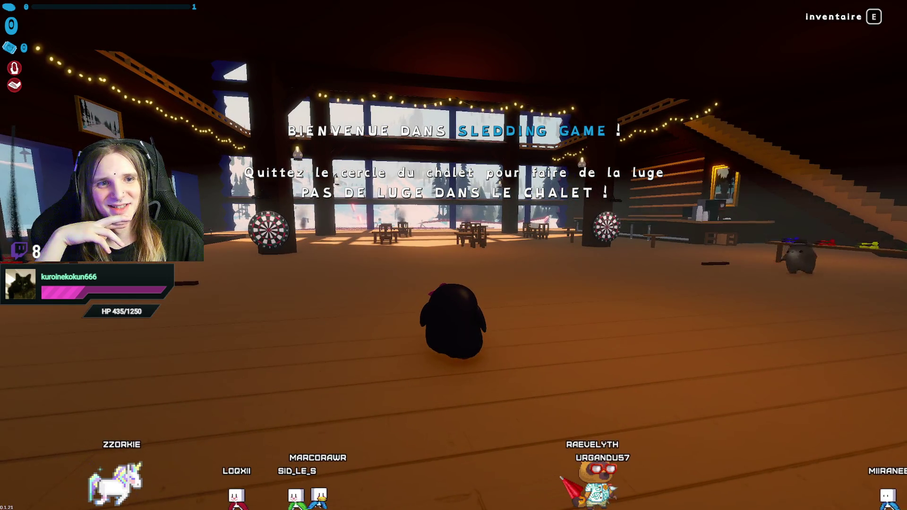
{"action": "key", "text": "w"}
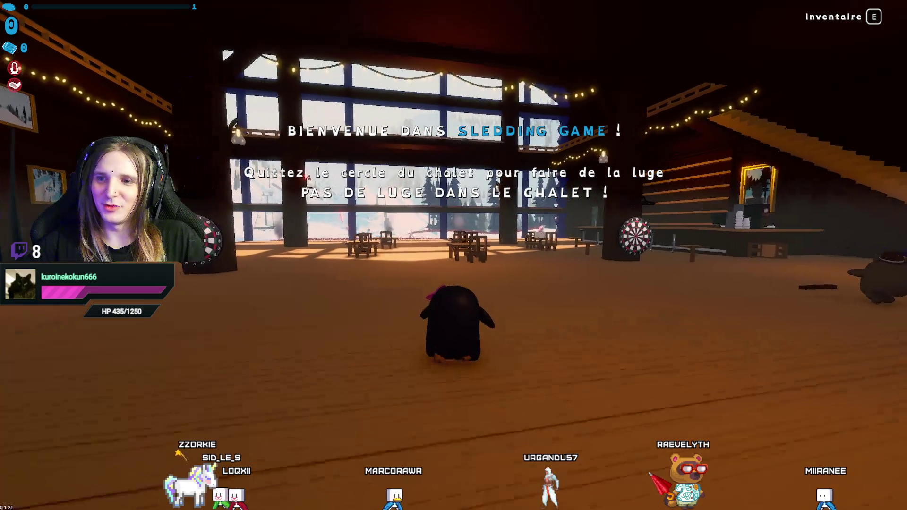
{"action": "scroll", "coordinate": [453, 255], "scroll_direction": "up", "scroll_amount": 3}
{"action": "key", "text": "w"}
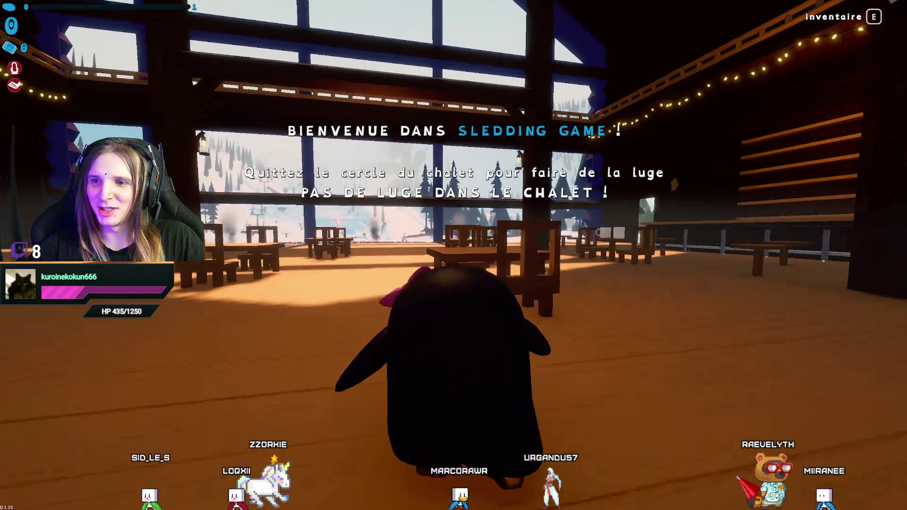
{"action": "key", "text": "a"}
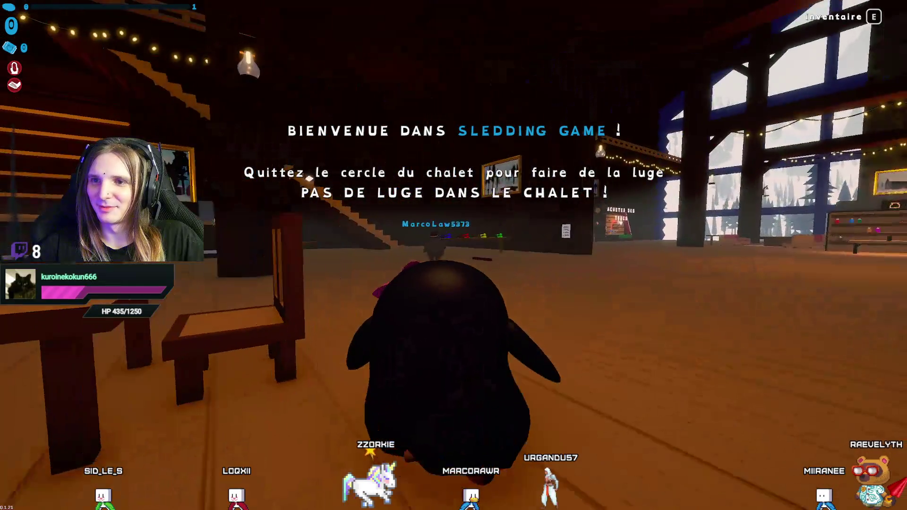
{"action": "scroll", "coordinate": [454, 256], "scroll_direction": "down", "scroll_amount": 3}
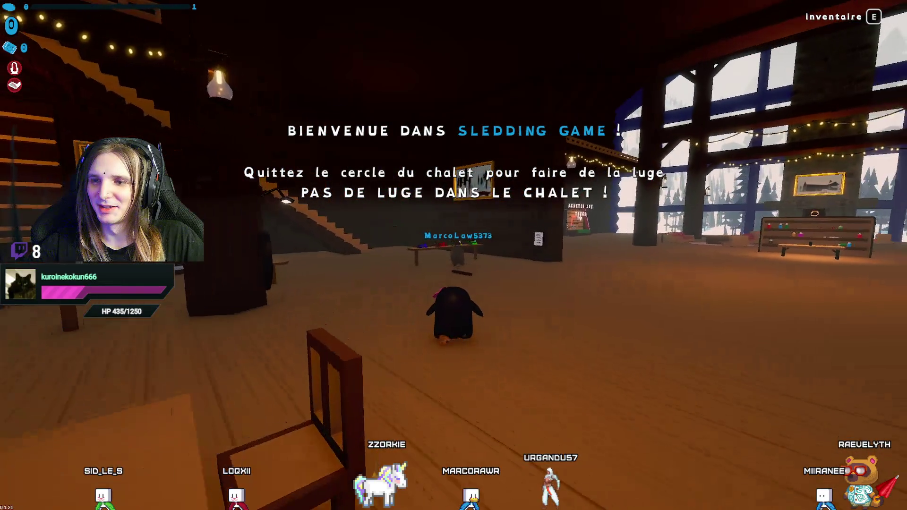
Reach the dart table, pick up a yellow dart, and move between the table and dartboard.
{"action": "key", "text": "w"}
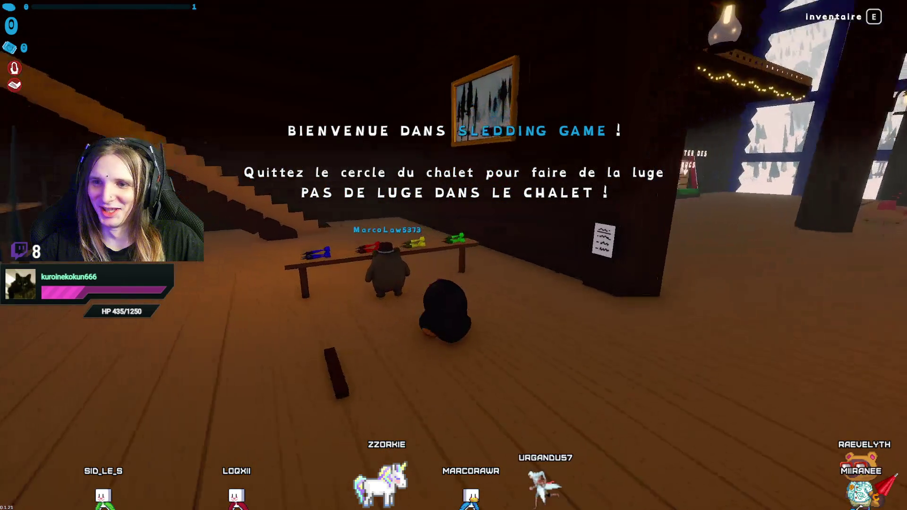
{"action": "key", "text": "w"}
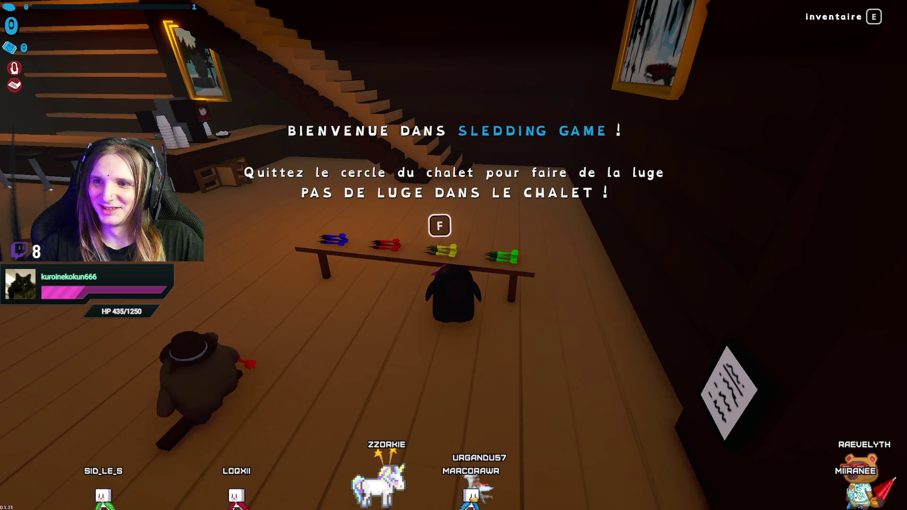
{"action": "key", "text": "d"}
{"action": "key", "text": "f"}
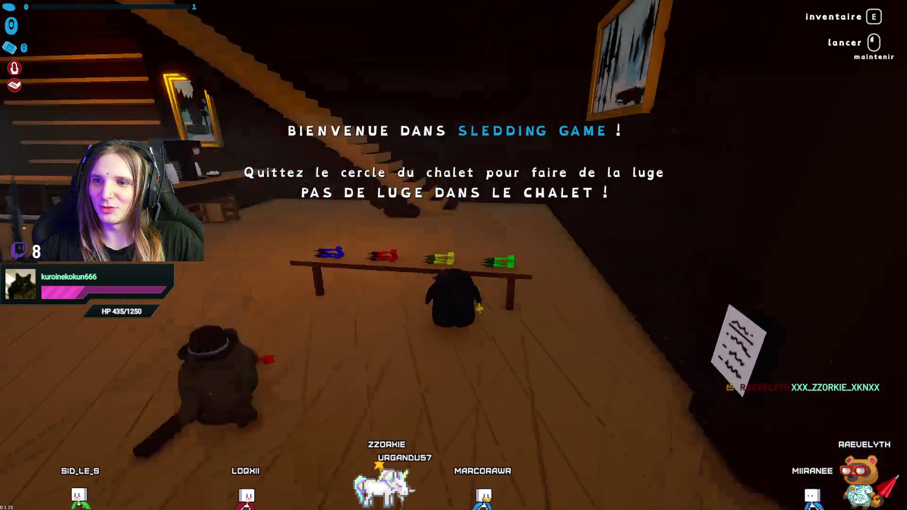
{"action": "key", "text": "d"}
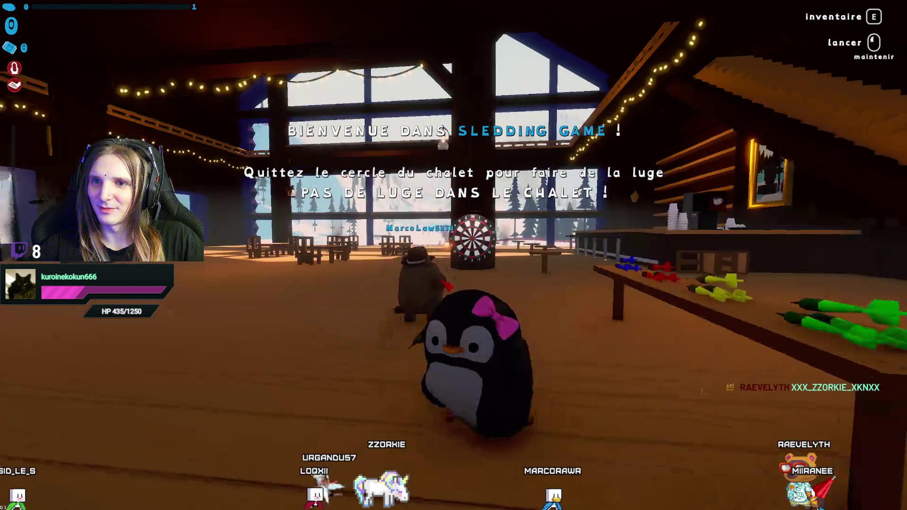
{"action": "key", "text": "w"}
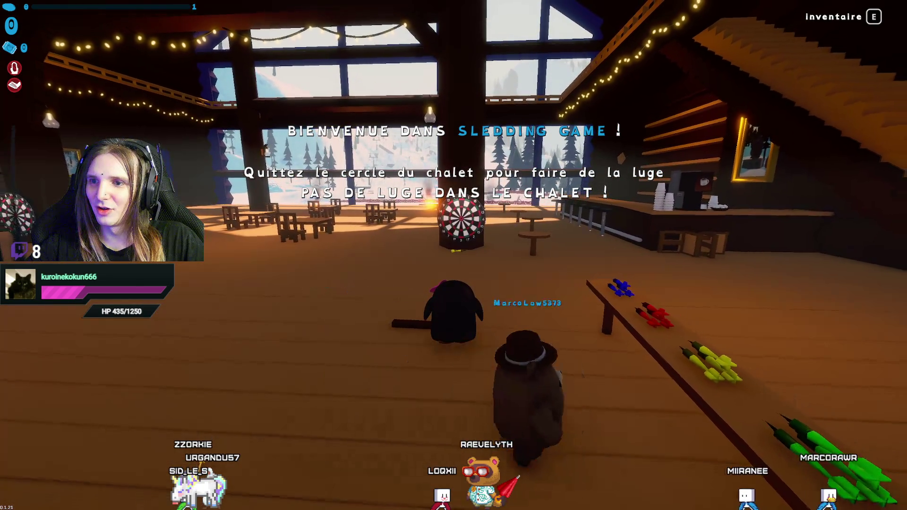
{"action": "key", "text": "d"}
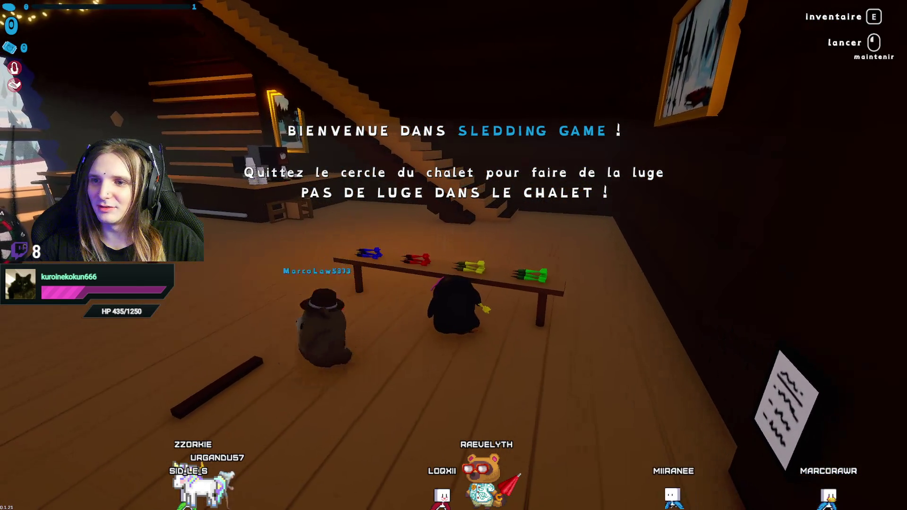
{"action": "key", "text": "s"}
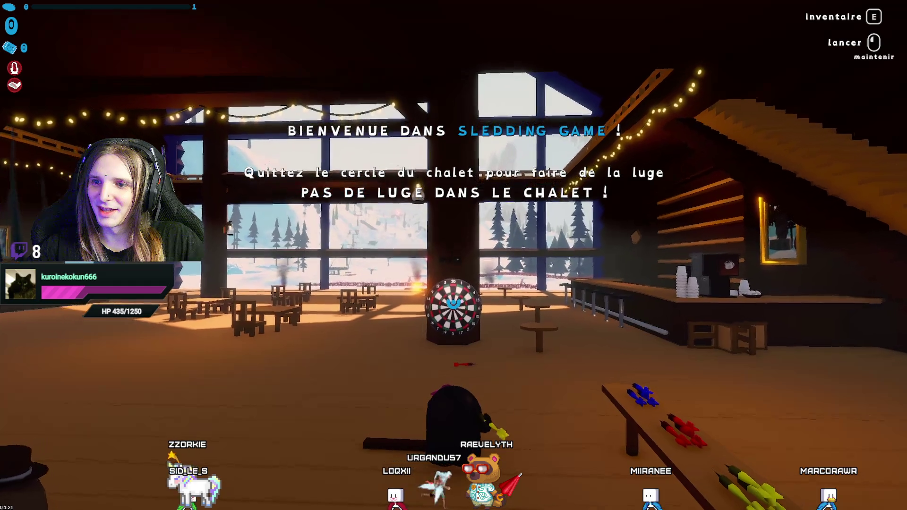
{"action": "scroll", "coordinate": [453, 321], "scroll_direction": "down", "scroll_amount": 2}
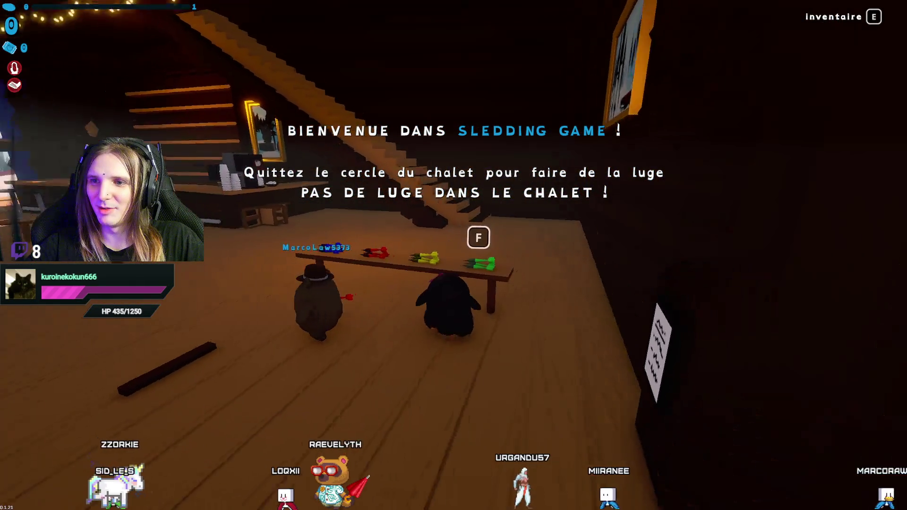
{"action": "key", "text": "w"}
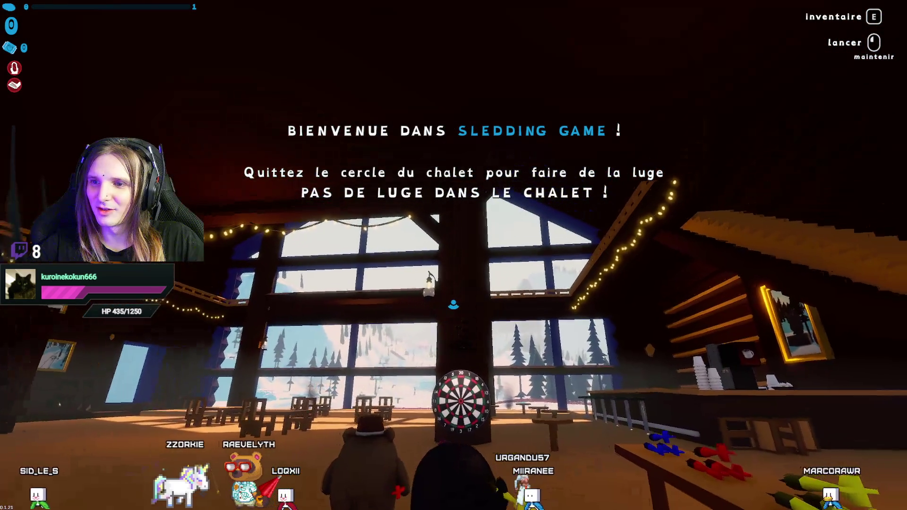
{"action": "key", "text": "s"}
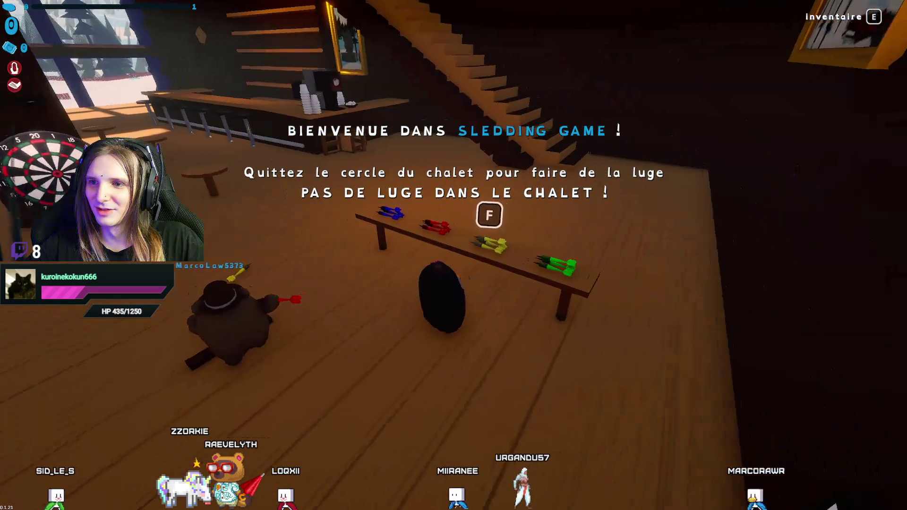
{"action": "key", "text": "s"}
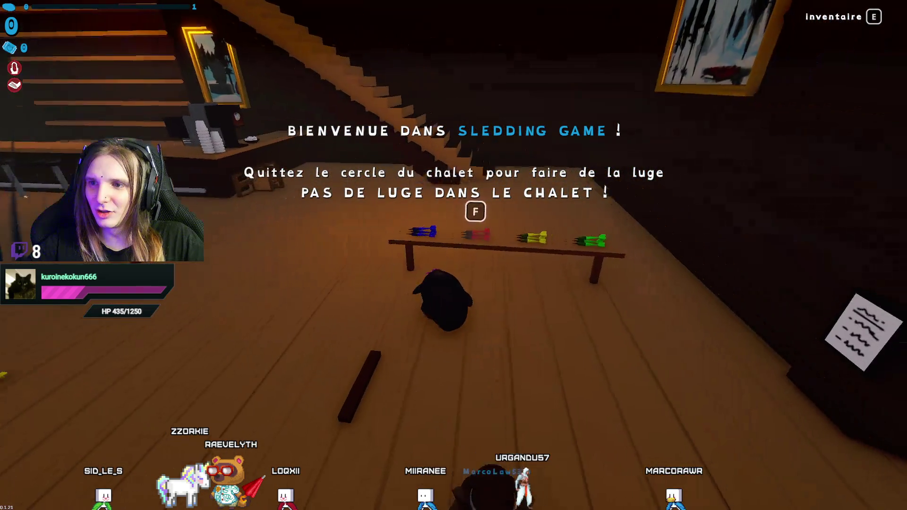
Pick up yellow and red darts and charge throws at the dartboard.
{"action": "key", "text": "f"}
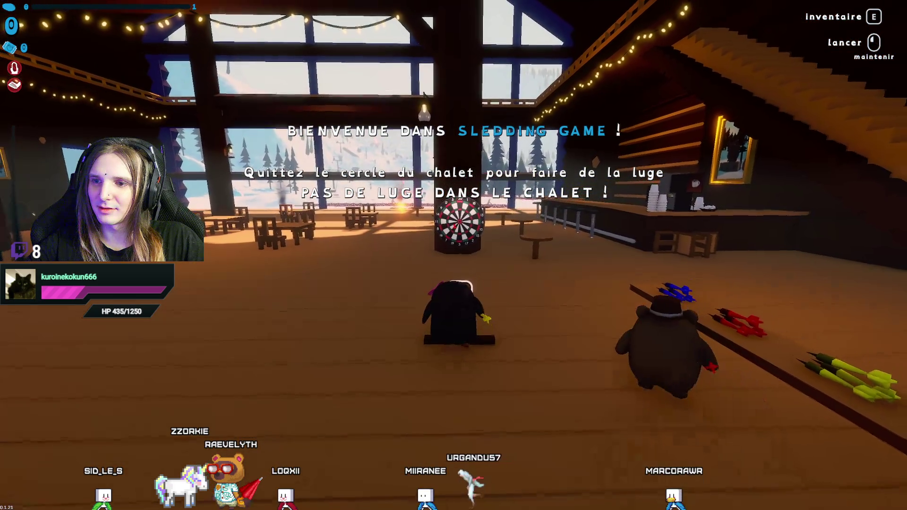
{"action": "left_click_drag", "start_coordinate": [454, 255], "coordinate": [454, 256]}
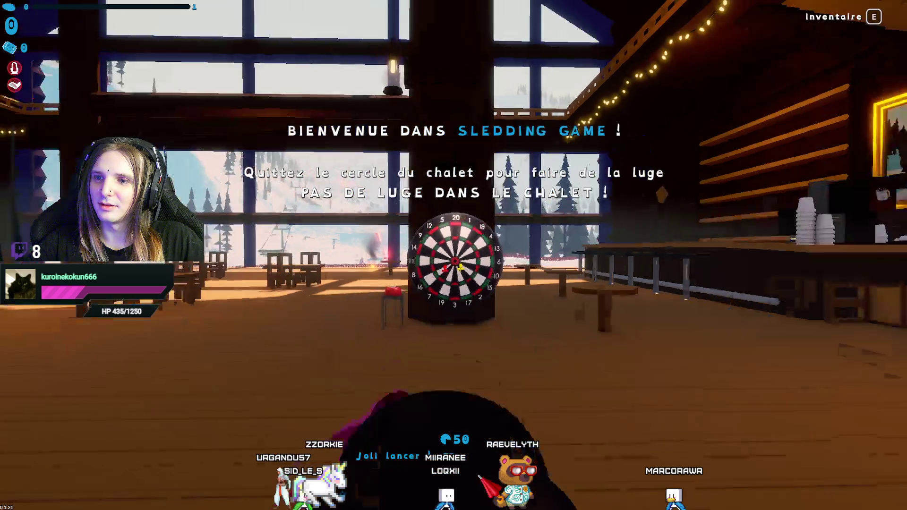
{"action": "key", "text": "w"}
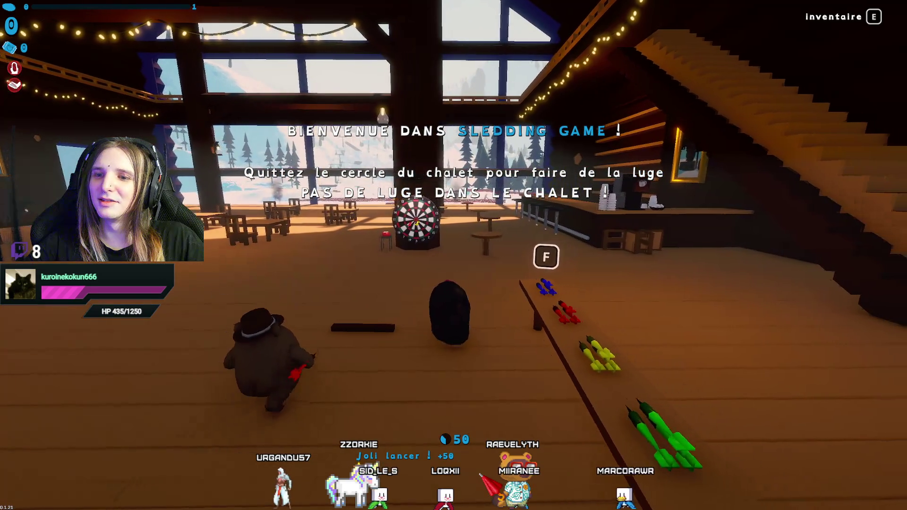
{"action": "key", "text": "f"}
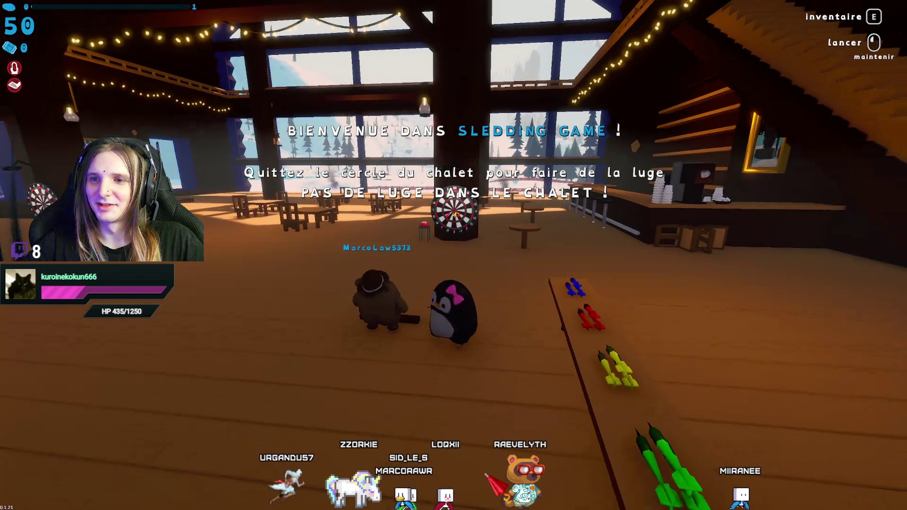
{"action": "left_click_drag", "start_coordinate": [454, 255], "coordinate": [454, 256]}
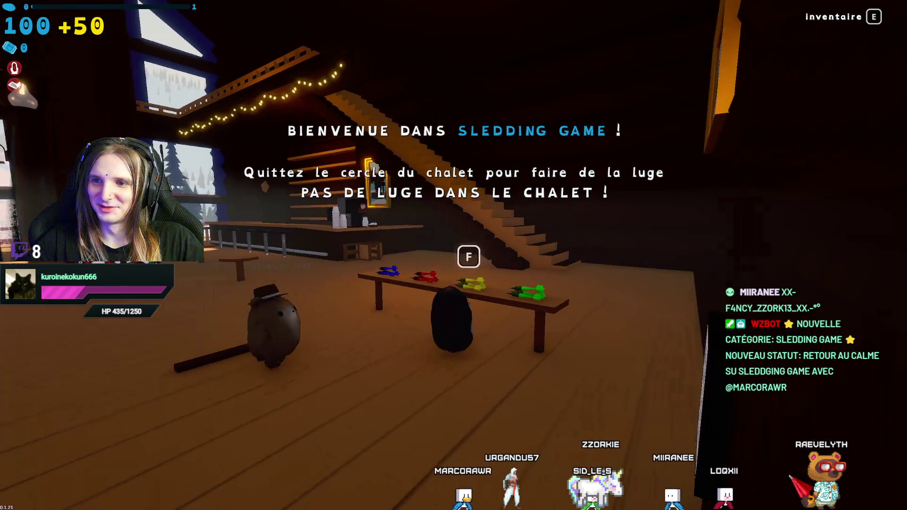
Throw another yellow dart for 50 points, bringing the total to 150.
{"action": "key", "text": "f"}
{"action": "key", "text": "w"}
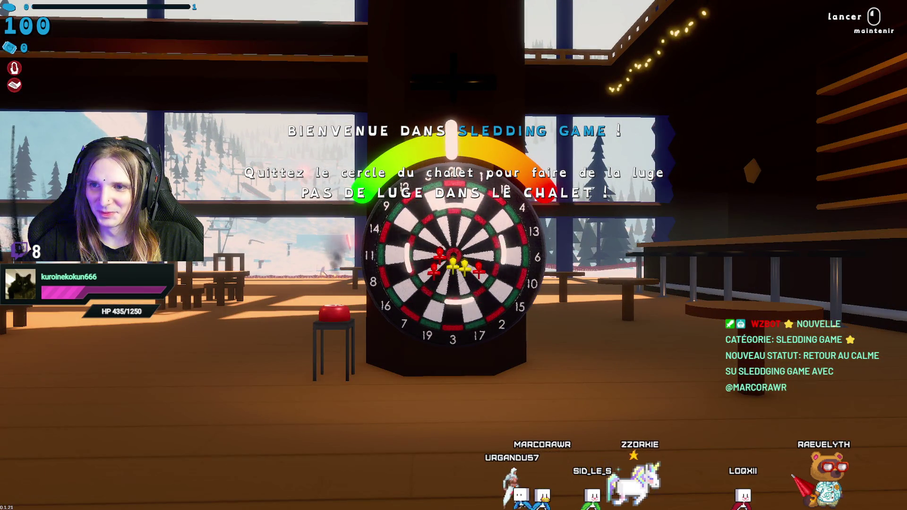
{"action": "left_click", "coordinate": [453, 255]}
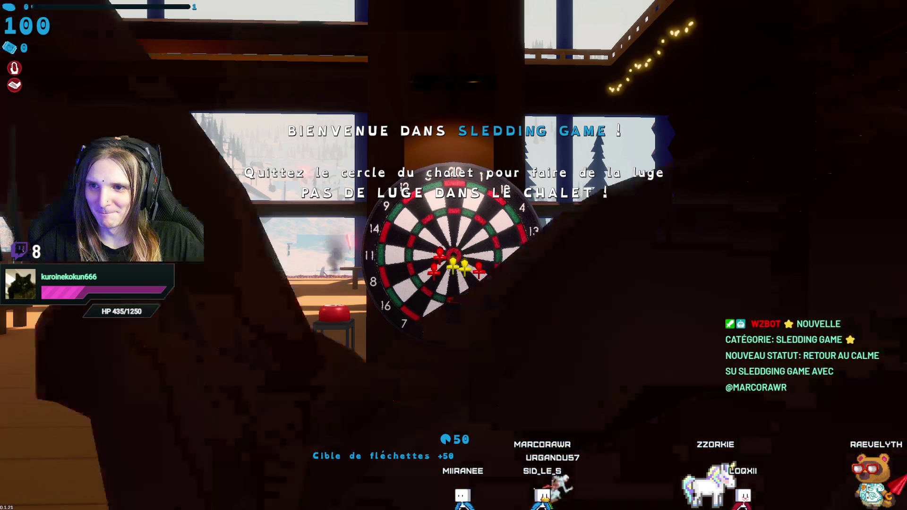
{"action": "key", "text": "s"}
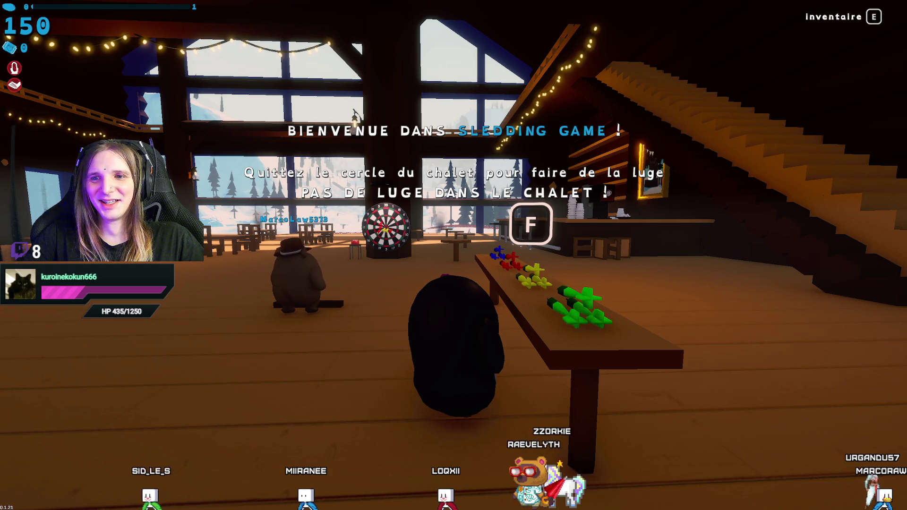
Climb the staircase, cross the dark balcony, and come back down to the Acheter des trucs counter.
{"action": "key", "text": "w"}
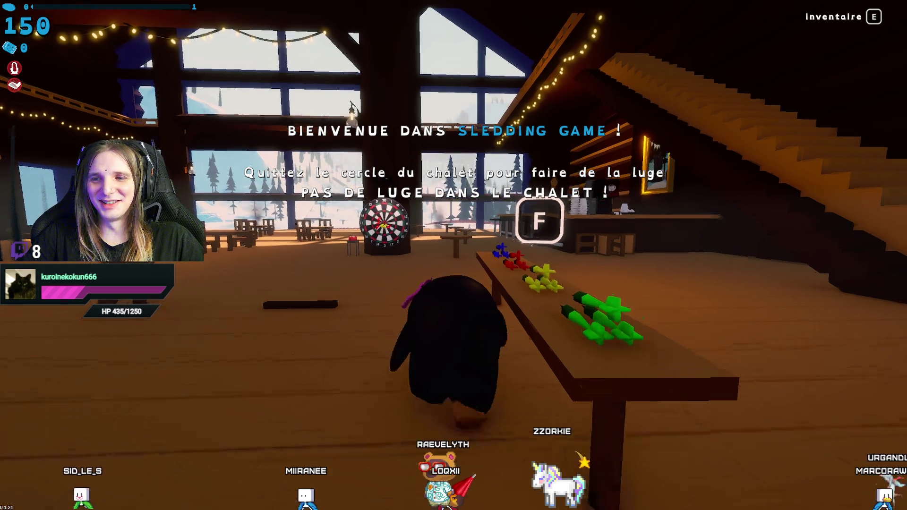
{"action": "key", "text": "w"}
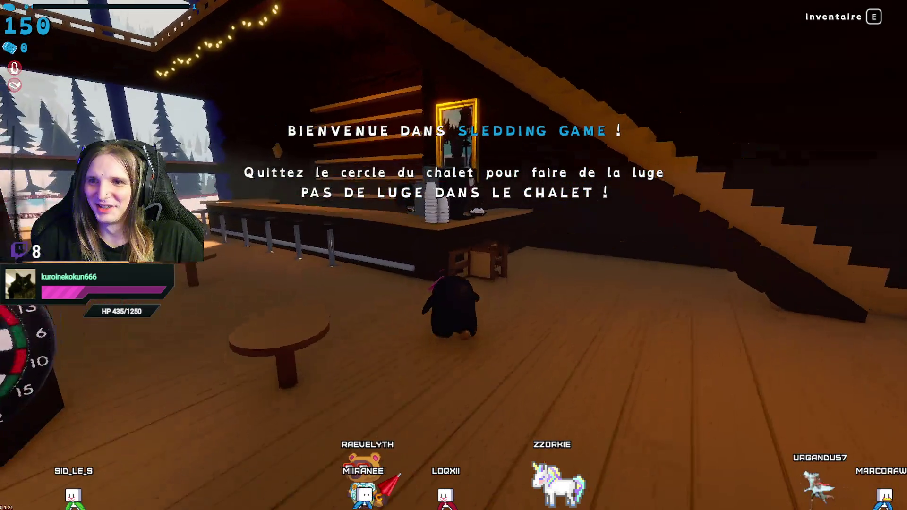
{"action": "key", "text": "w"}
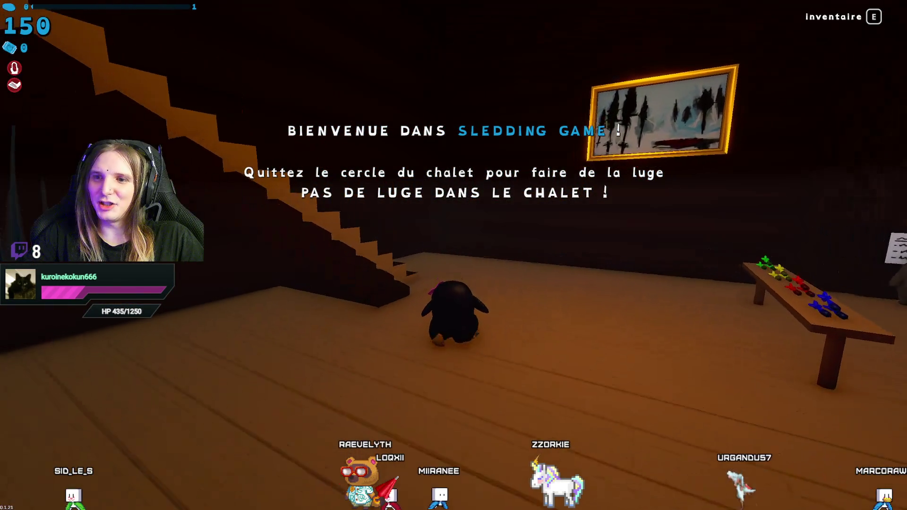
{"action": "key", "text": "w"}
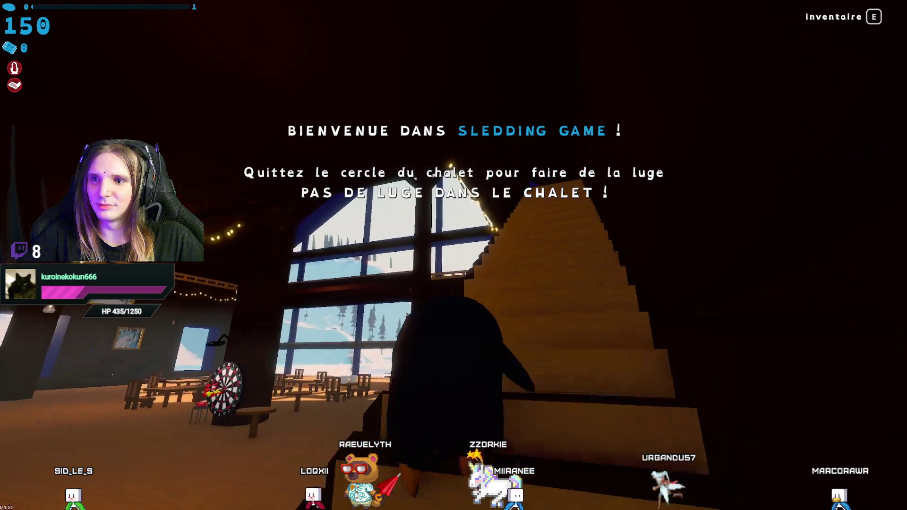
{"action": "key", "text": "w"}
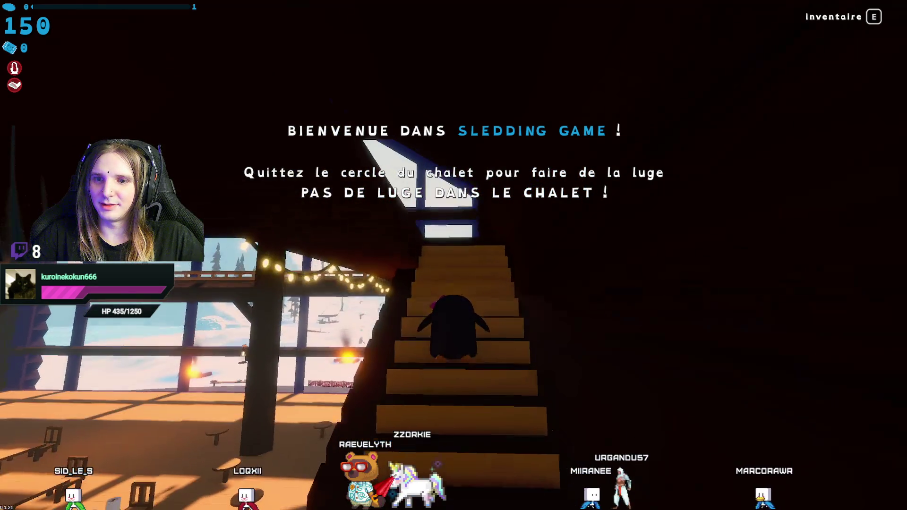
{"action": "key", "text": "w"}
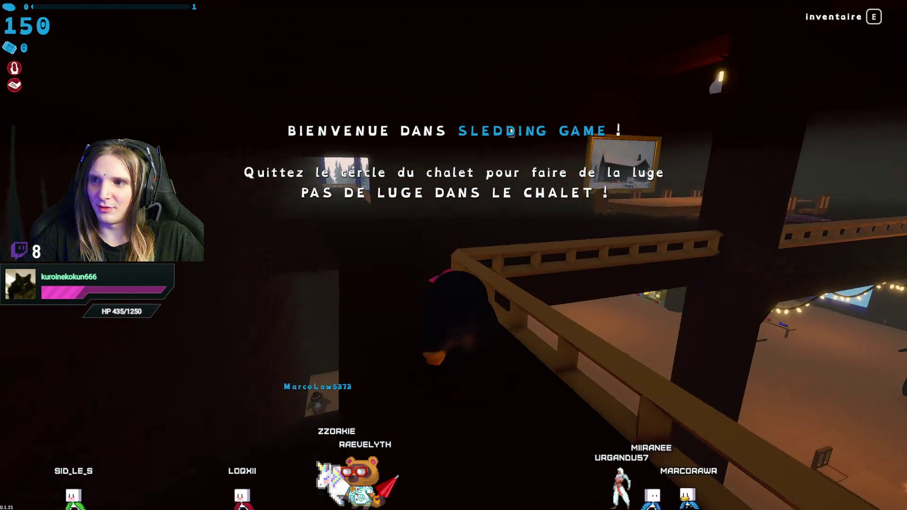
{"action": "key", "text": "w"}
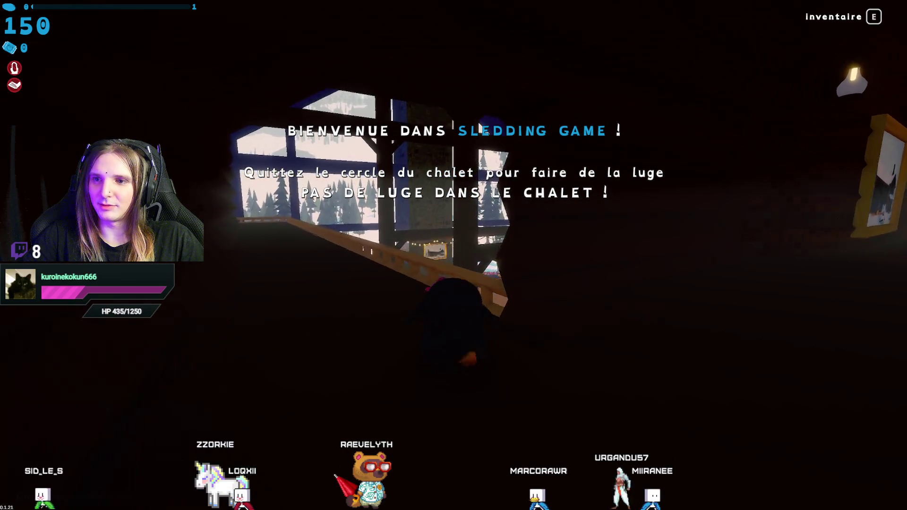
{"action": "key", "text": "w"}
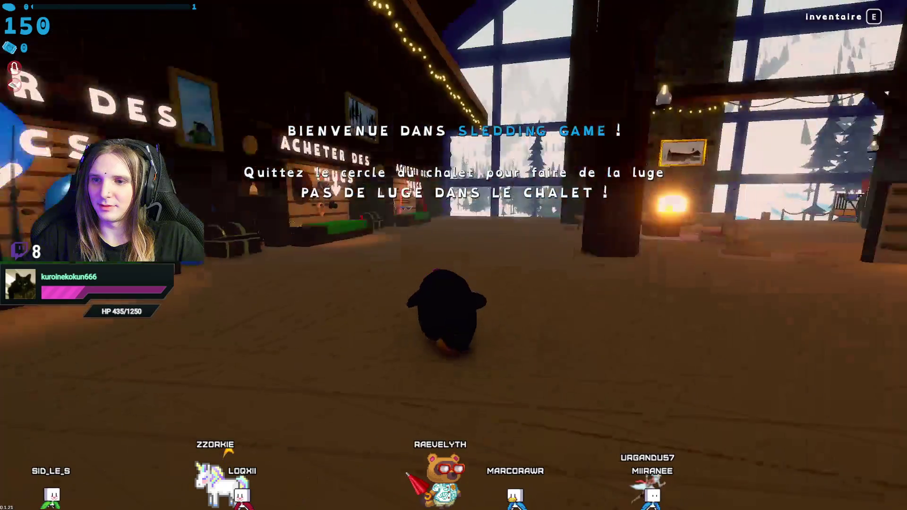
{"action": "key", "text": "w"}
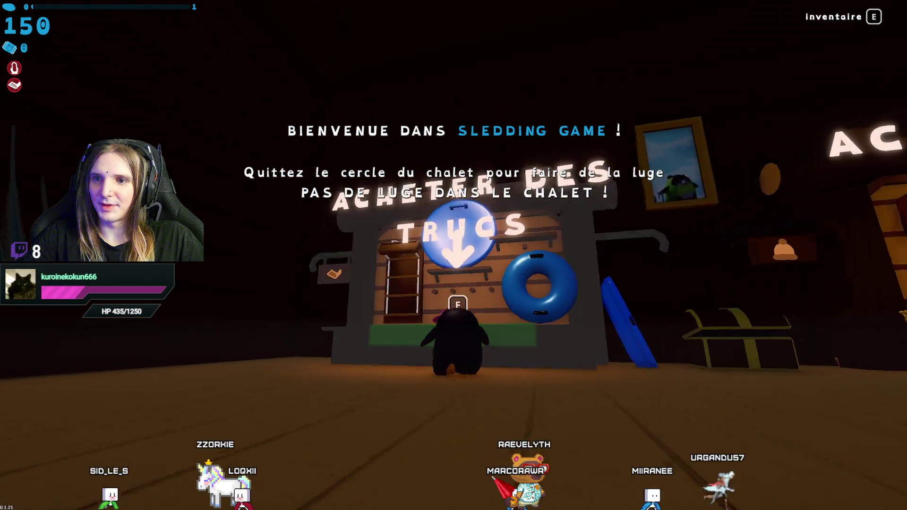
Open and close the sled shop, then check the hat shop counter.
{"action": "key", "text": "e"}
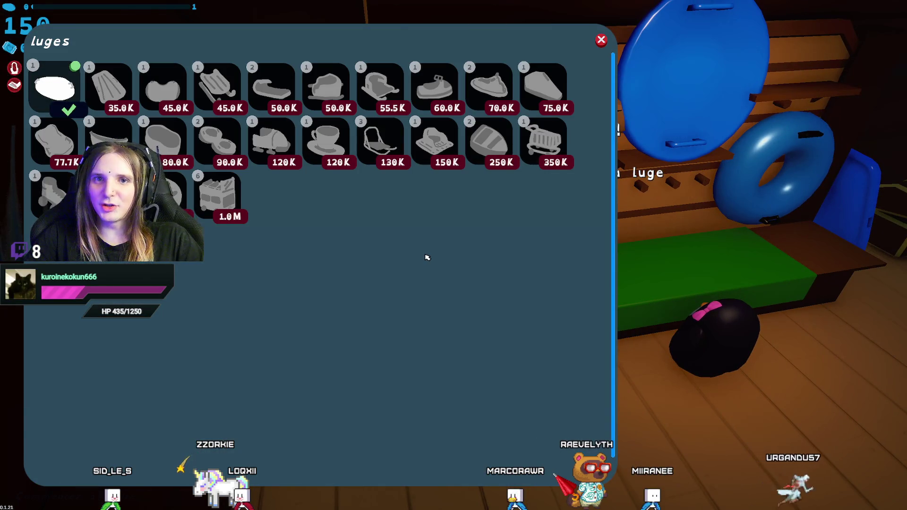
{"action": "key", "text": "Escape"}
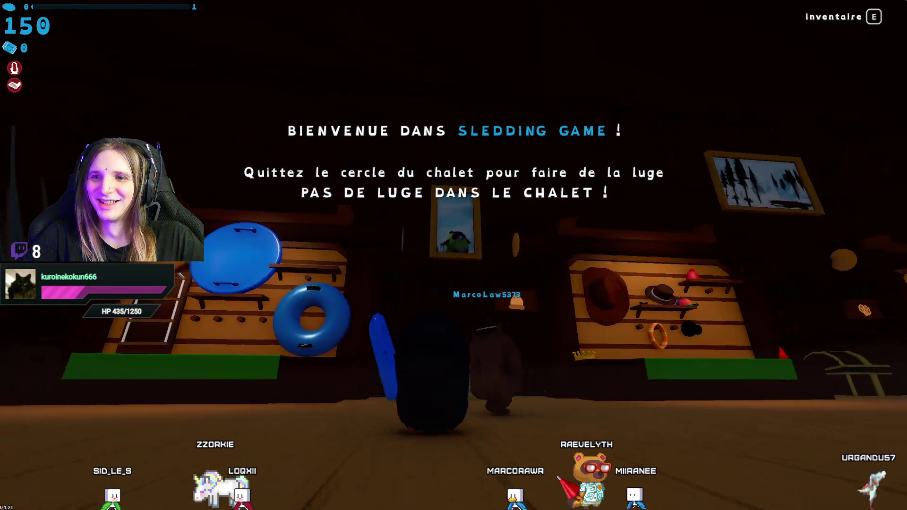
{"action": "key", "text": "w"}
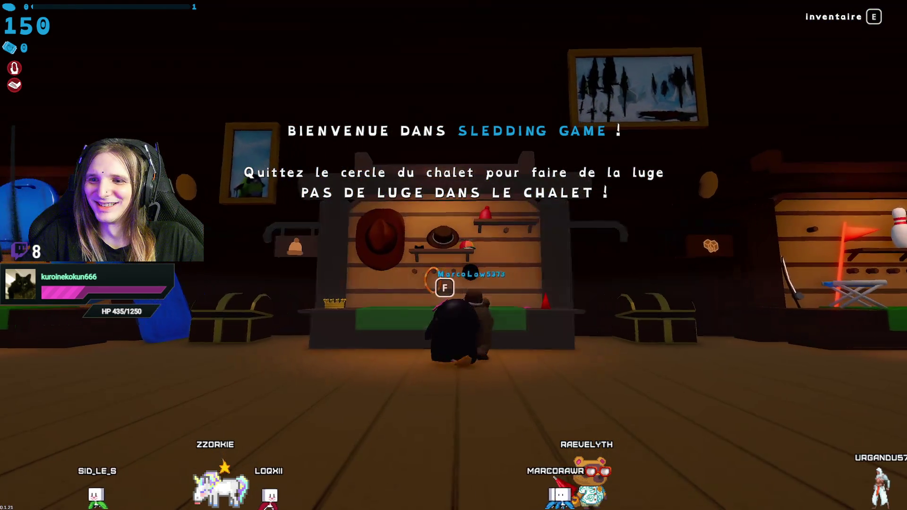
{"action": "key", "text": "f"}
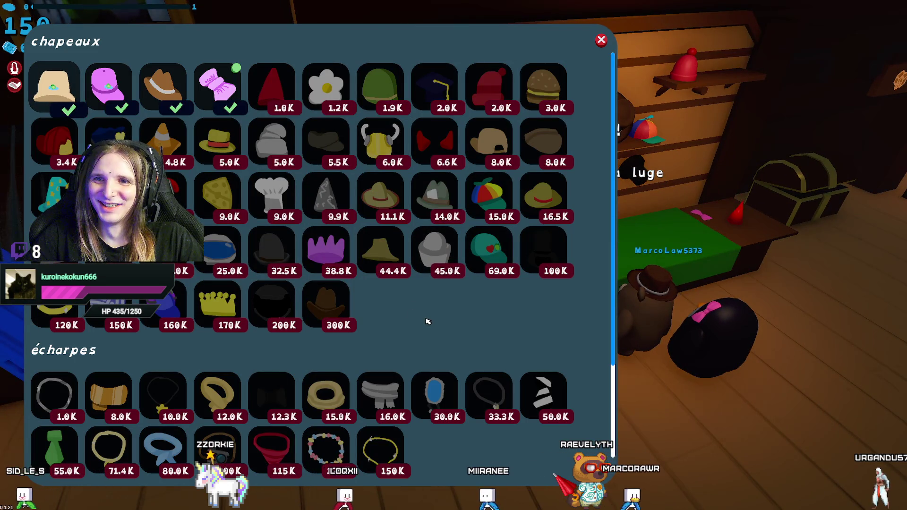
{"action": "key", "text": "f"}
Scroll through the hat shop list, step back, and open the accessories shop at the bowling-pin counter.
{"action": "key", "text": "f"}
{"action": "scroll", "coordinate": [428, 240], "scroll_direction": "down", "scroll_amount": 5}
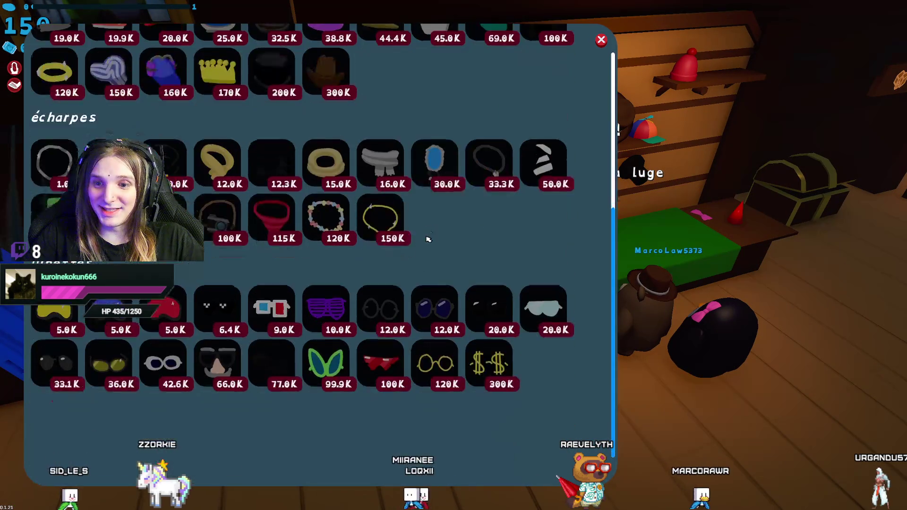
{"action": "scroll", "coordinate": [428, 239], "scroll_direction": "up", "scroll_amount": 3}
{"action": "key", "text": "f"}
{"action": "key", "text": "d"}
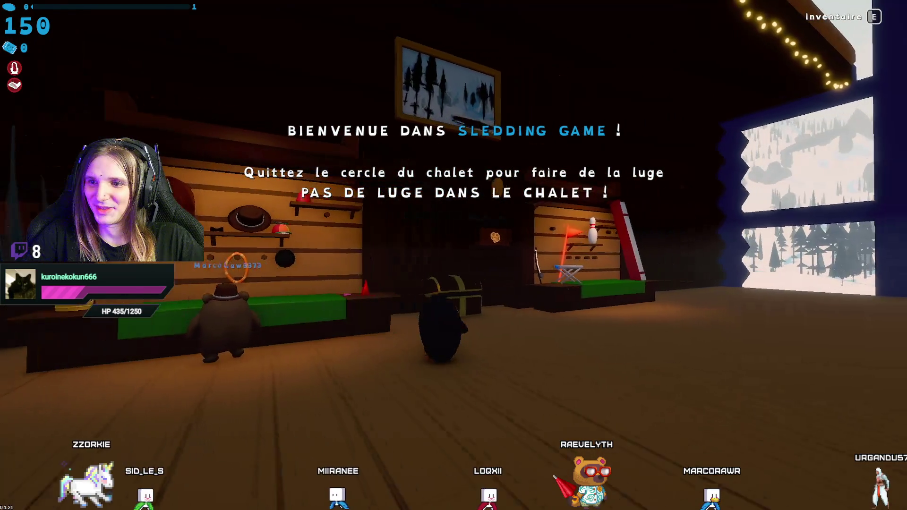
{"action": "key", "text": "w"}
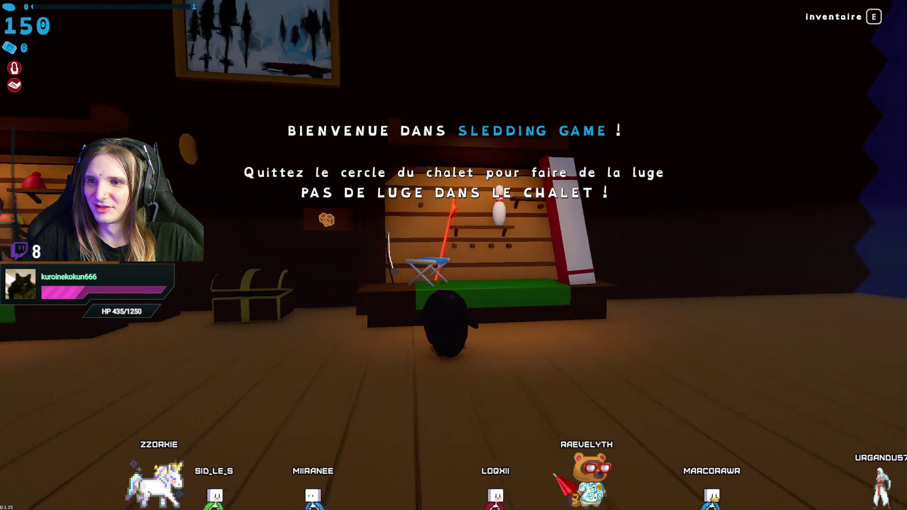
{"action": "key", "text": "f"}
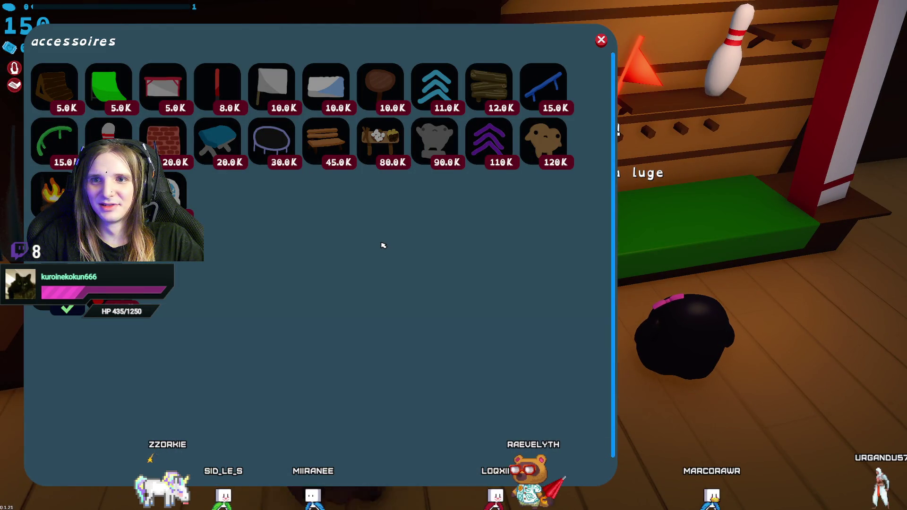
Close the accessories shop and walk across the chalet into the fireplace.
{"action": "key", "text": "f"}
{"action": "key", "text": "w"}
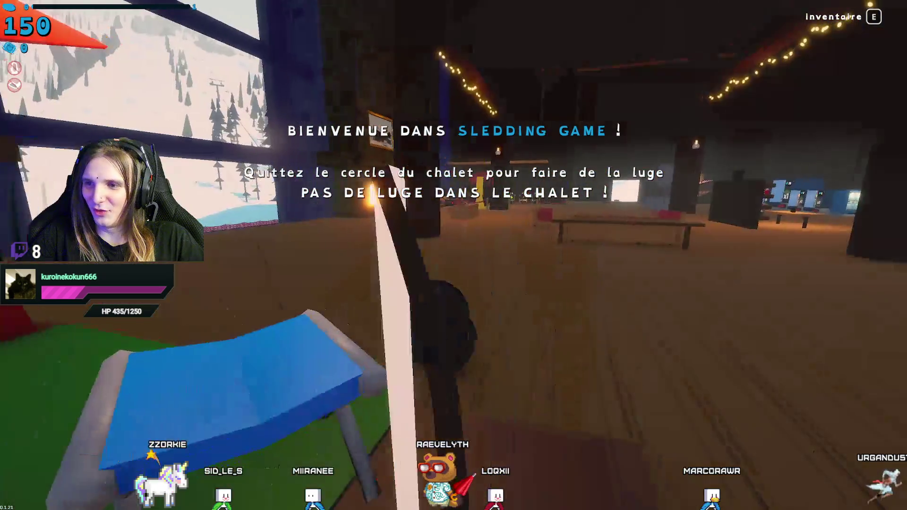
{"action": "key", "text": "w"}
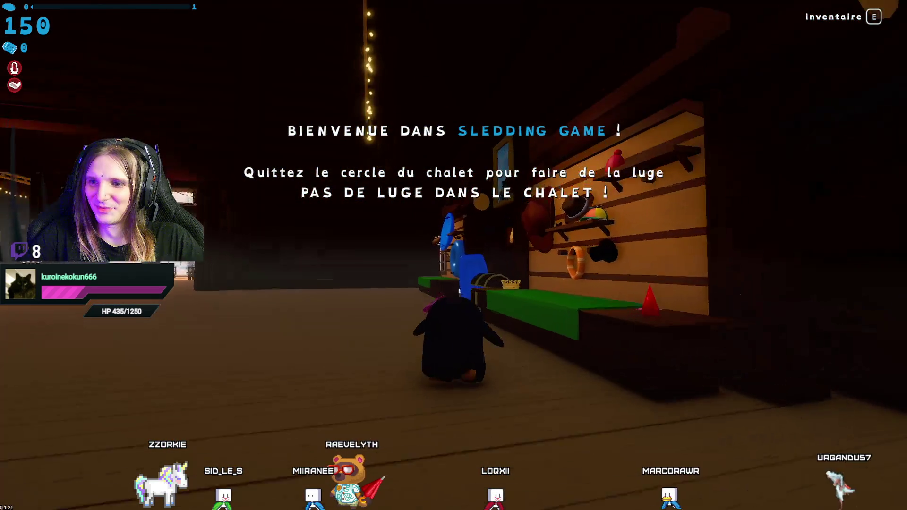
{"action": "key", "text": "w"}
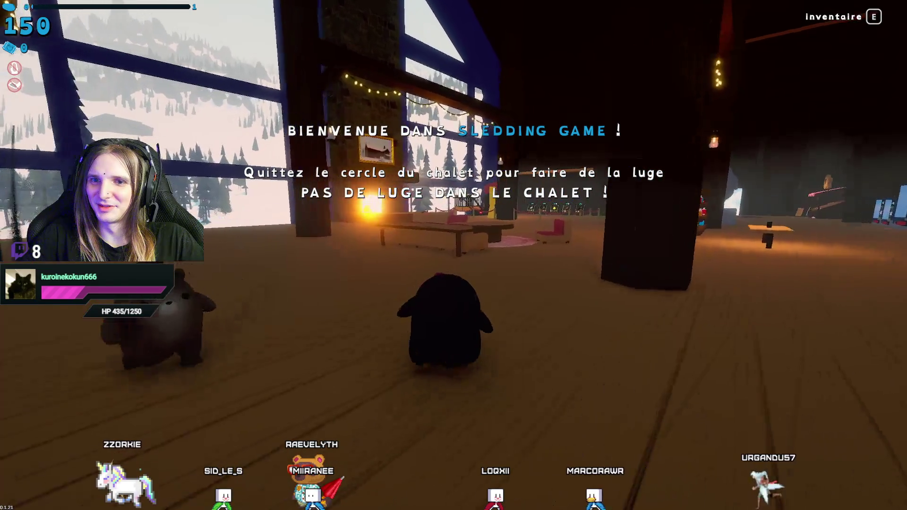
{"action": "key", "text": "w"}
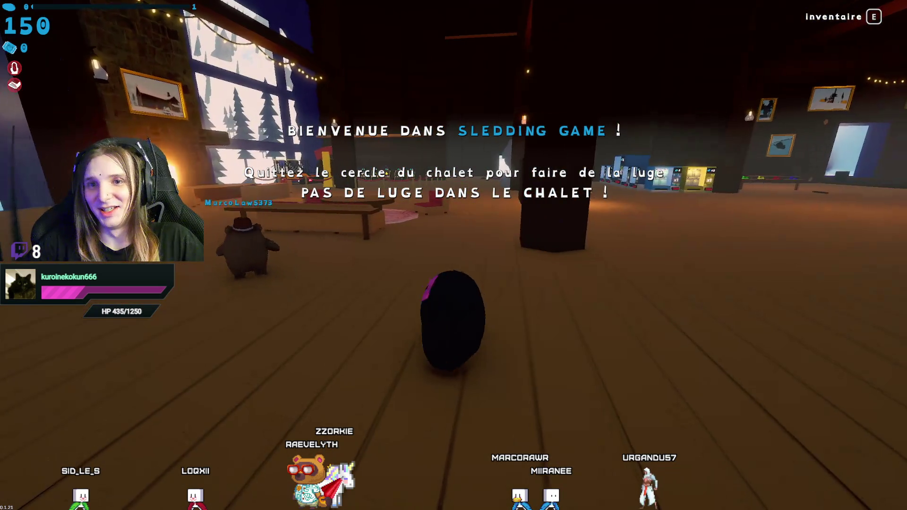
{"action": "key", "text": "w"}
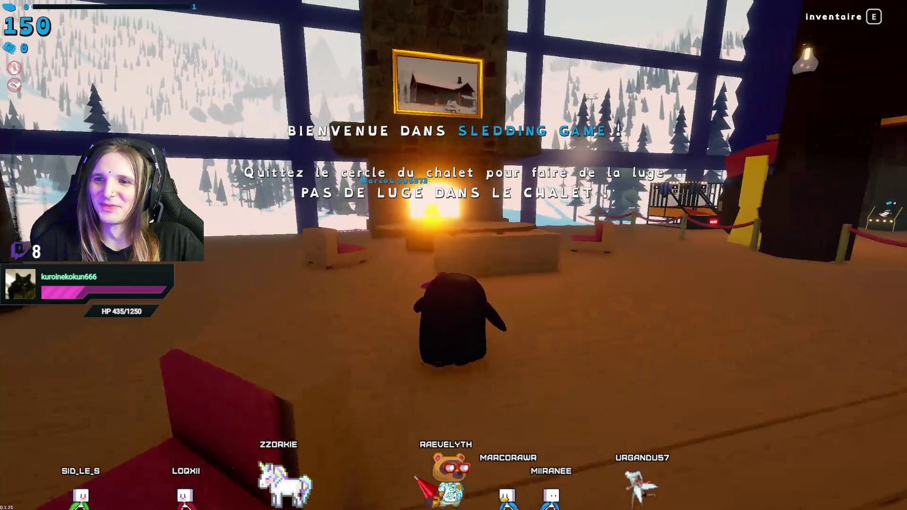
{"action": "key", "text": "w"}
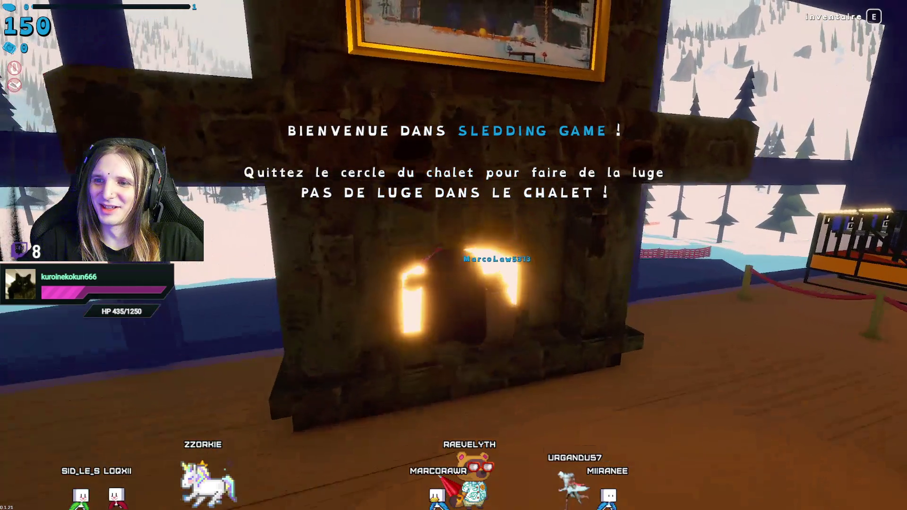
{"action": "key", "text": "w"}
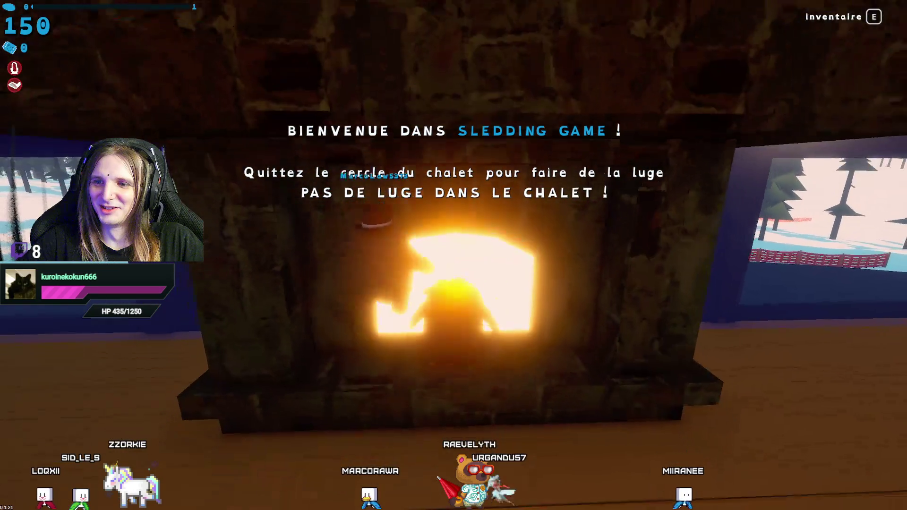
Leave the fireplace and walk past the arcade machines and spin wheel to the doorway rug.
{"action": "key", "text": "d"}
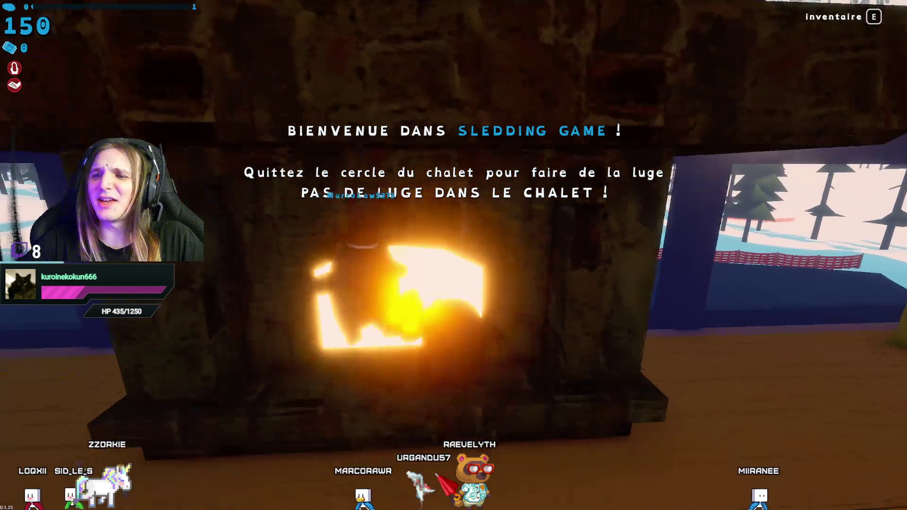
{"action": "key", "text": "s"}
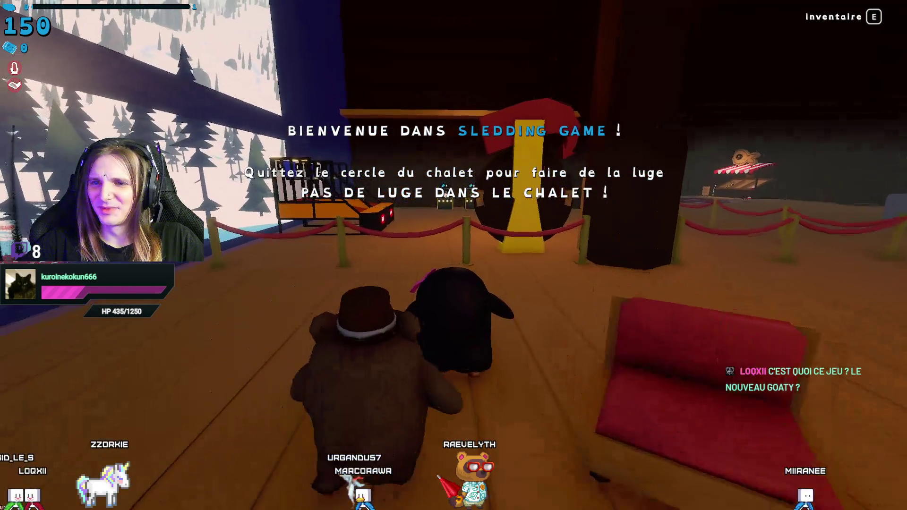
{"action": "key", "text": "w"}
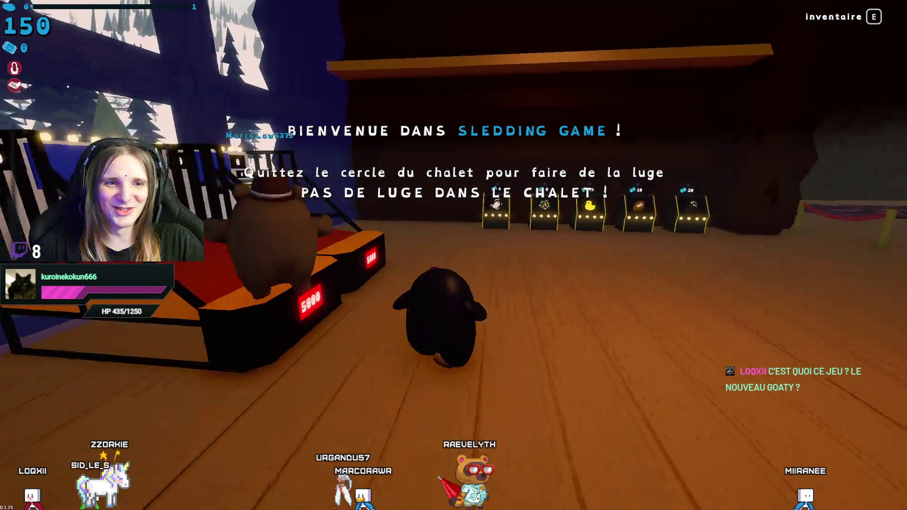
{"action": "key", "text": "a"}
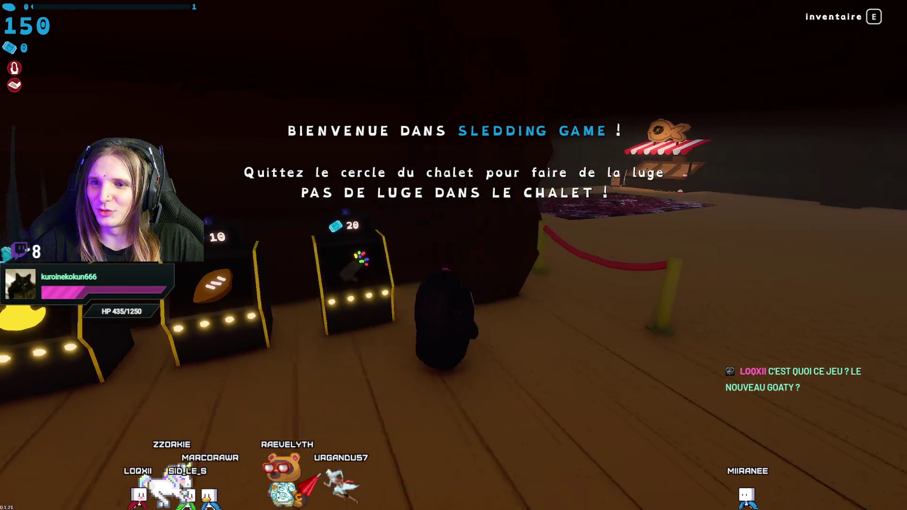
{"action": "key", "text": "d"}
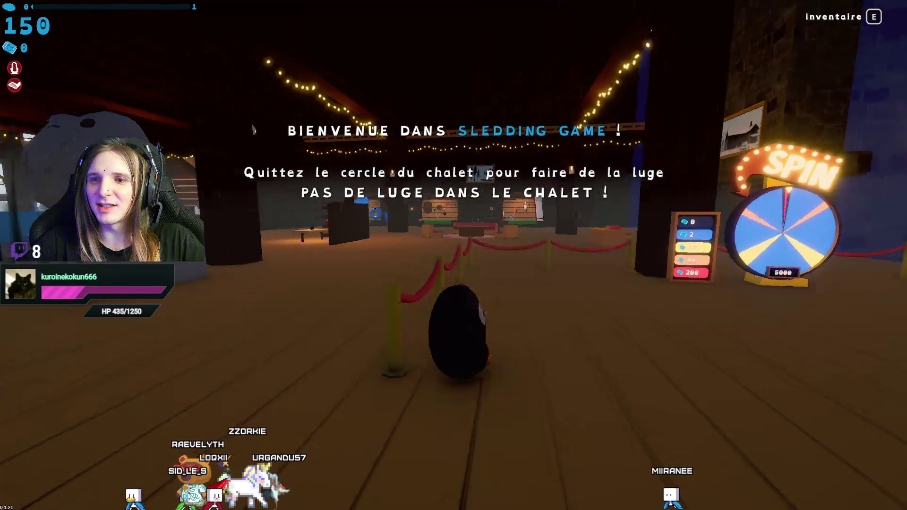
{"action": "key", "text": "a"}
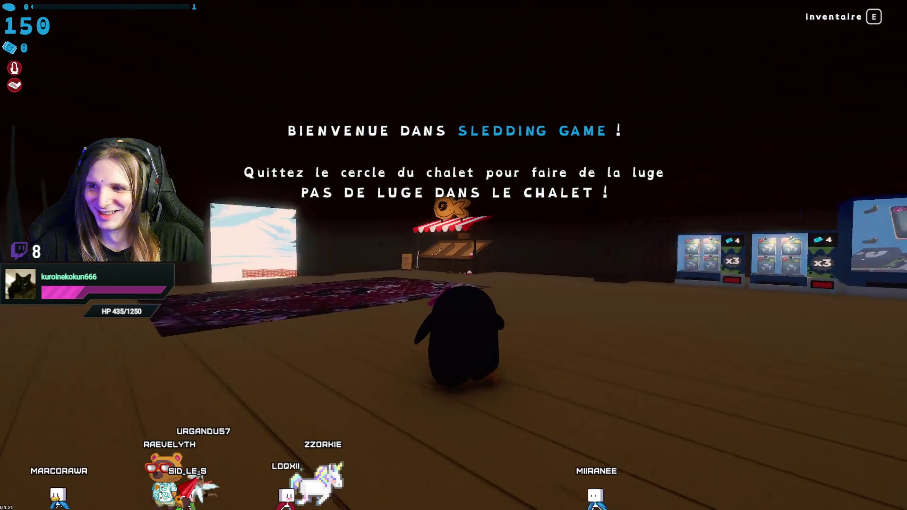
Walk out the chalet door onto the snowy slope and get on the sled.
{"action": "key", "text": "w"}
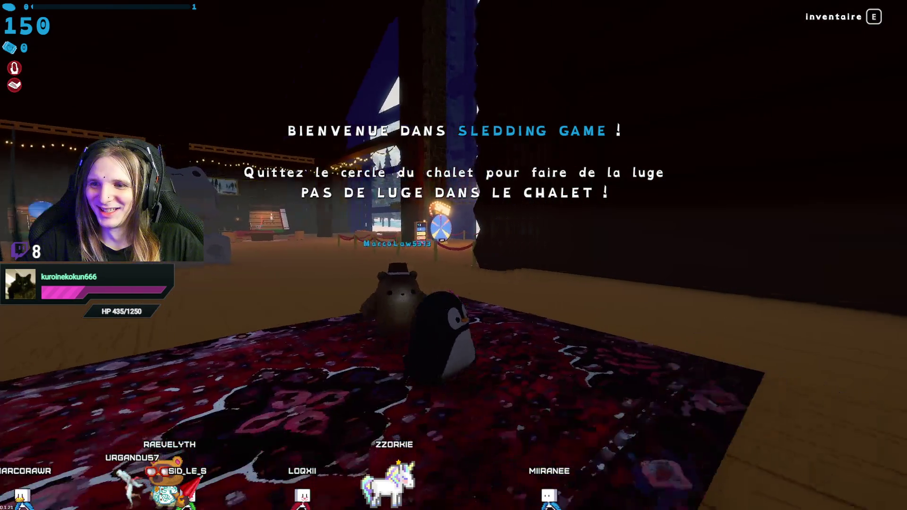
{"action": "key", "text": "w"}
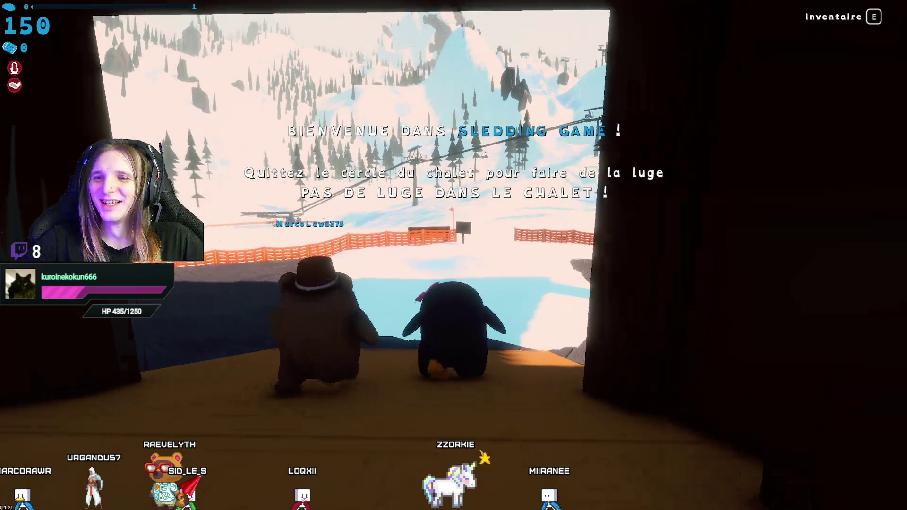
{"action": "key", "text": "w"}
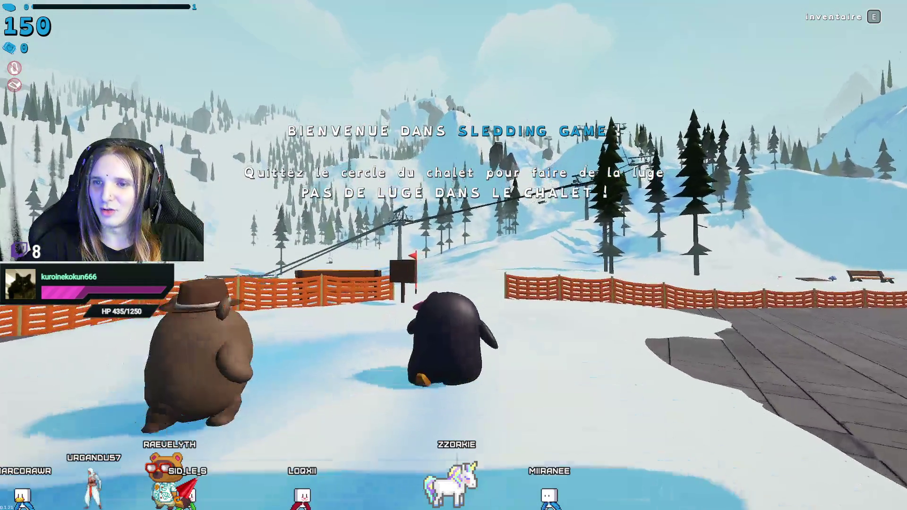
{"action": "key", "text": "w"}
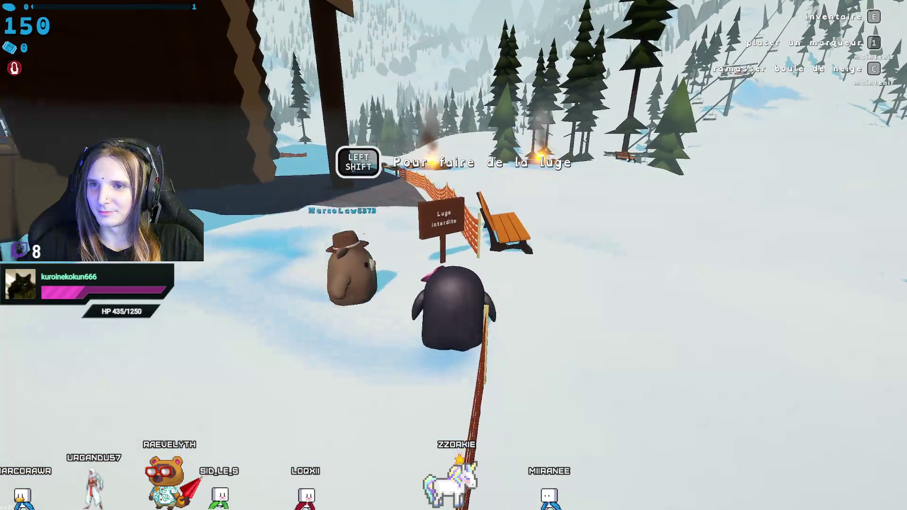
{"action": "key", "text": "shift"}
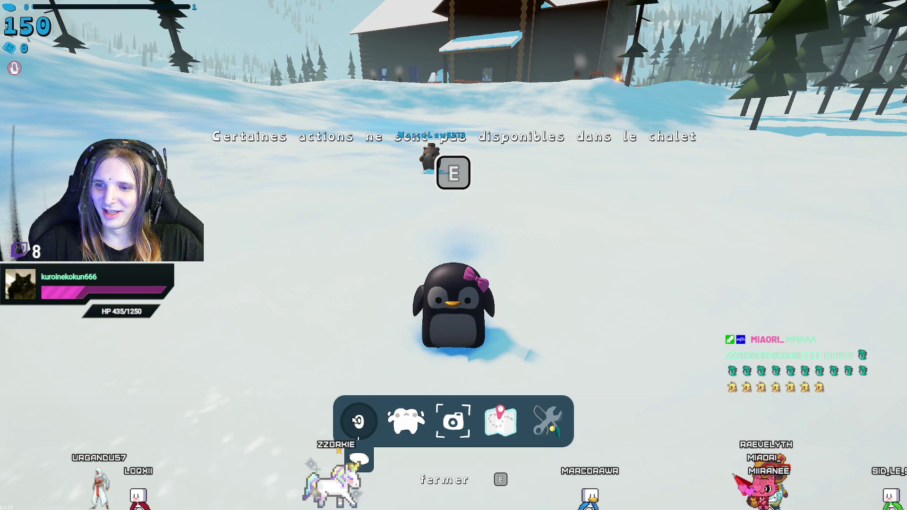
Show the room's player list, drop onto the belly, and bring up the penguin emotes.
{"action": "key", "text": "e"}
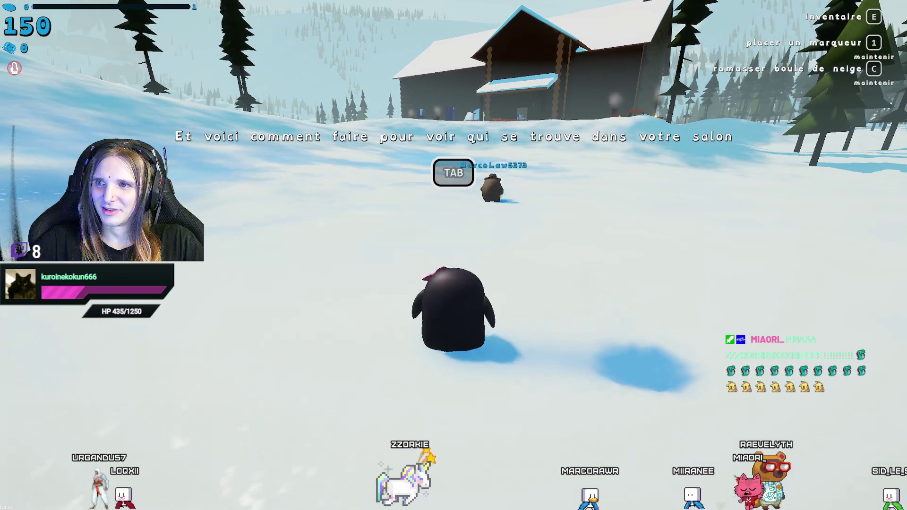
{"action": "key", "text": "Tab"}
{"action": "key", "text": "Tab"}
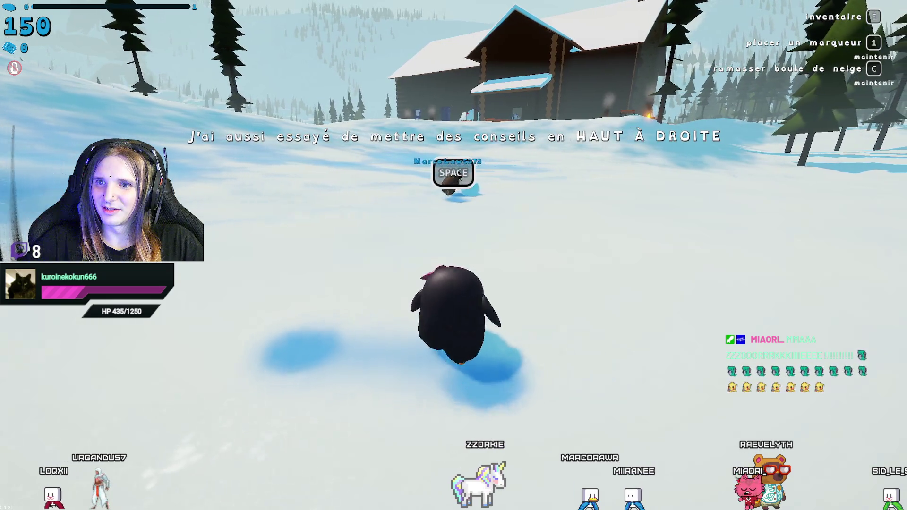
{"action": "key", "text": "space"}
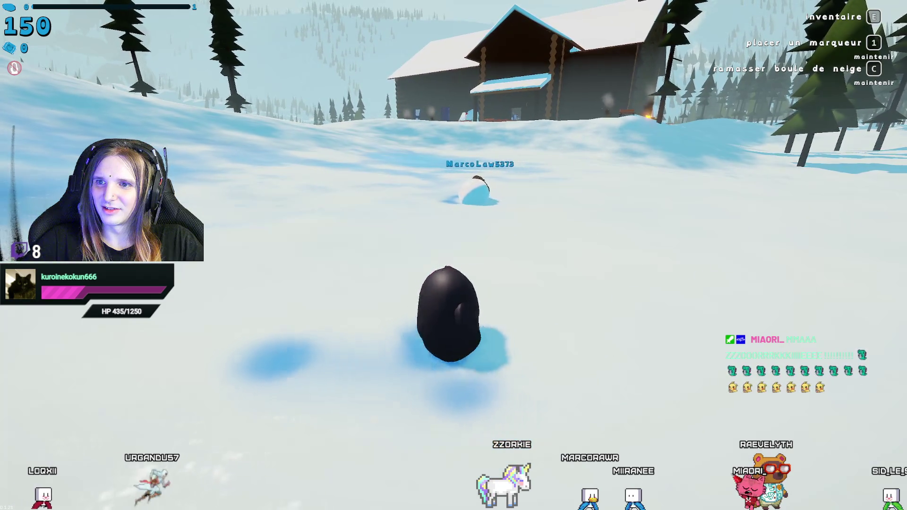
{"action": "key", "text": "e"}
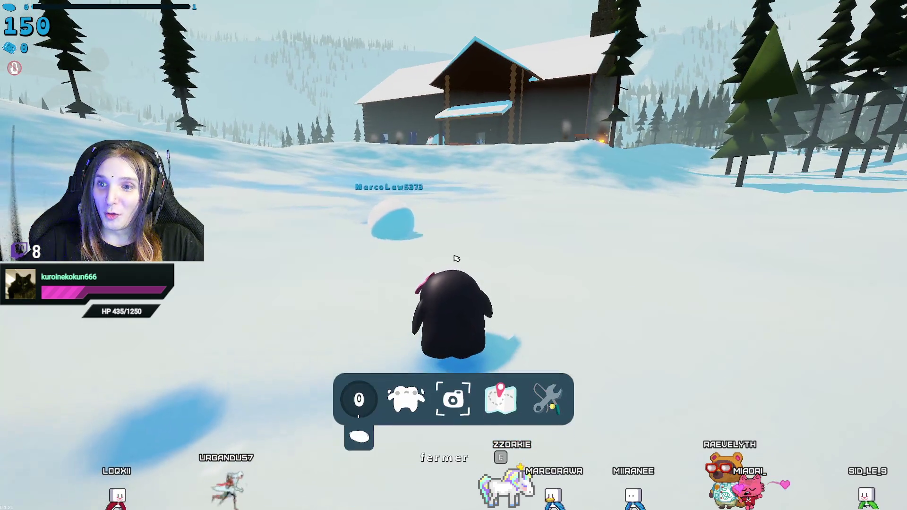
{"action": "left_click", "coordinate": [420, 420]}
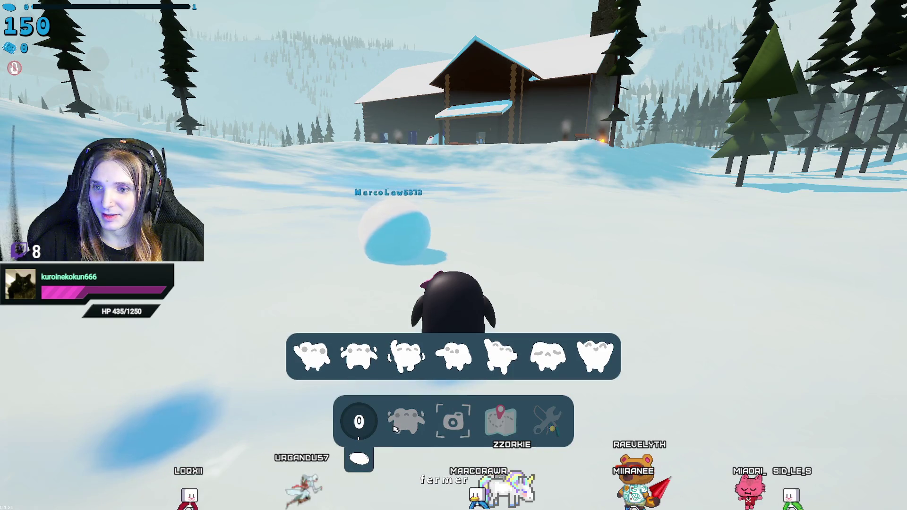
Roll the snowball forward, then circle behind the big snowball and push it.
{"action": "key", "text": "w"}
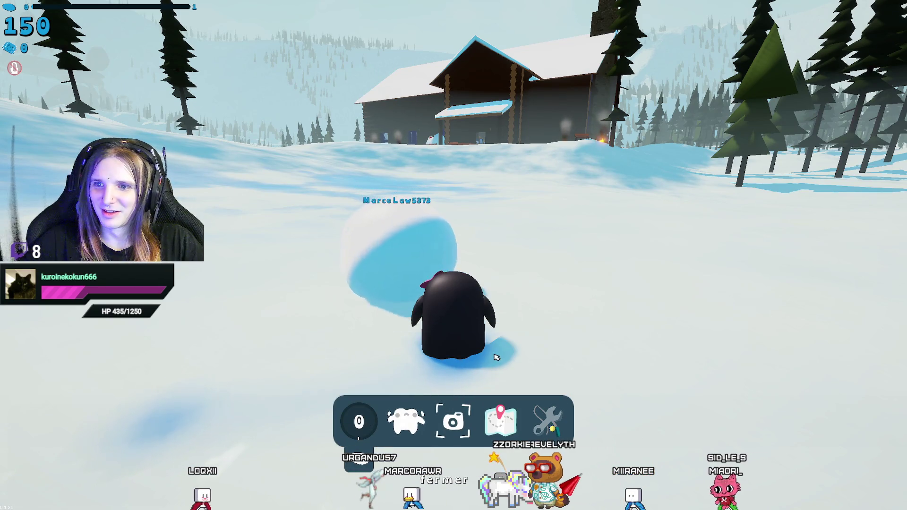
{"action": "key", "text": "w"}
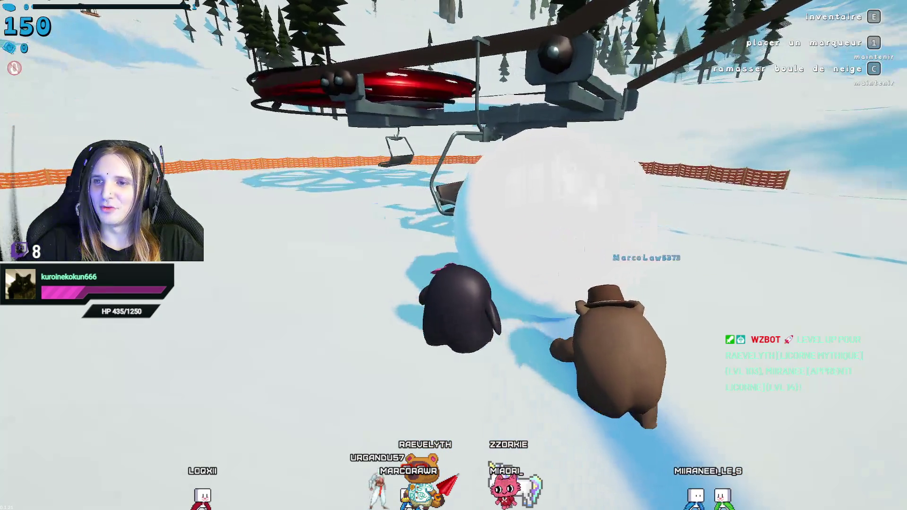
{"action": "key", "text": "w"}
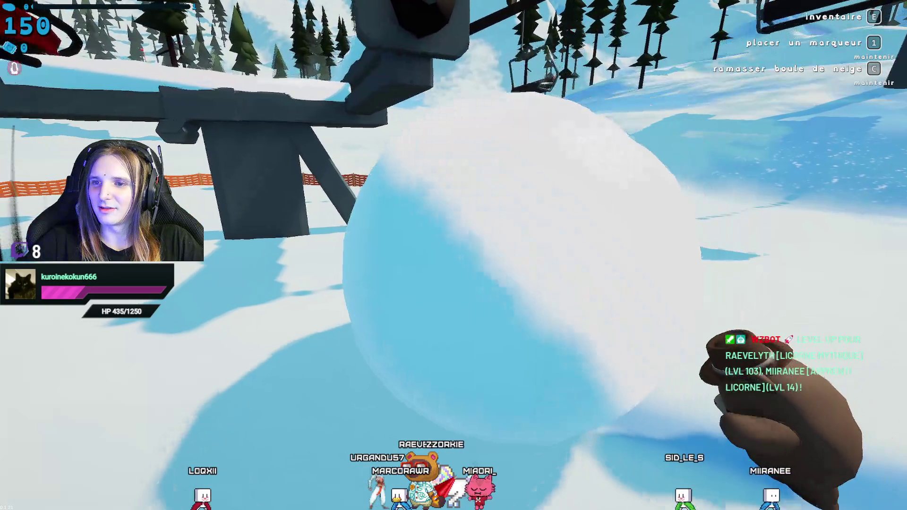
{"action": "key", "text": "s"}
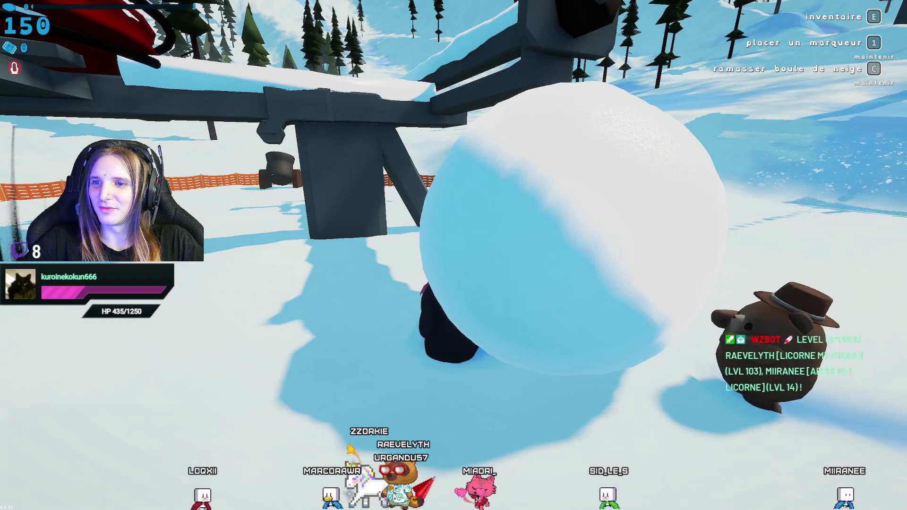
{"action": "key", "text": "d"}
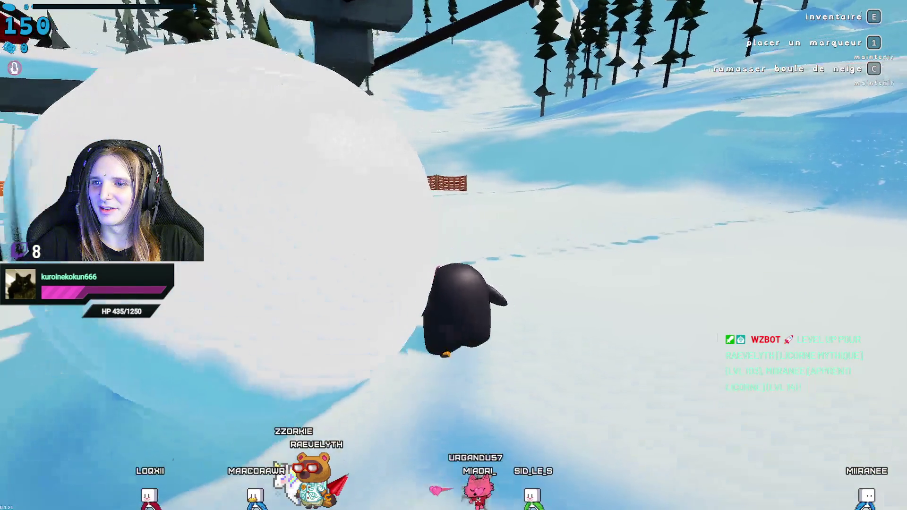
{"action": "key", "text": "a"}
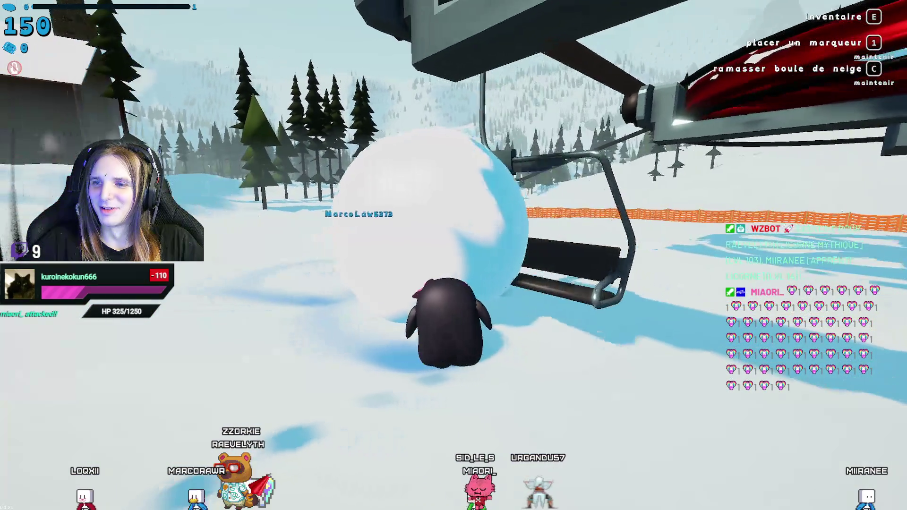
{"action": "key", "text": "w"}
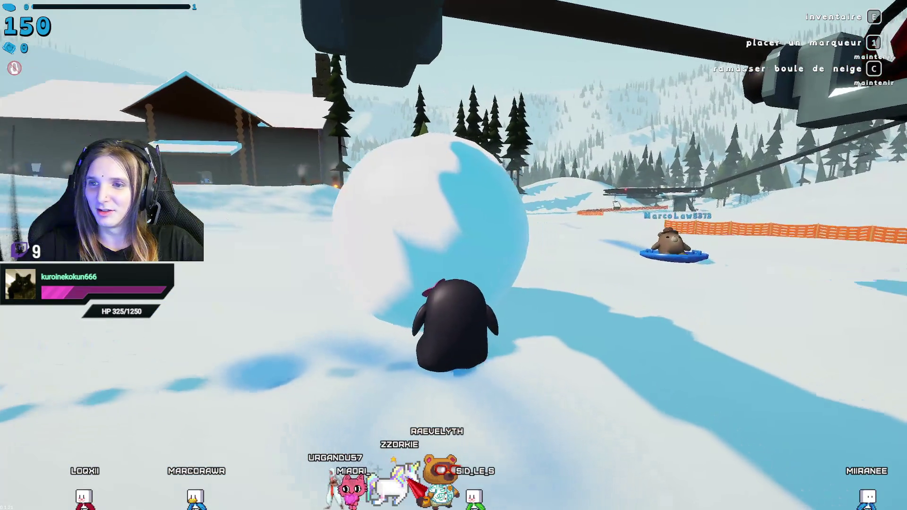
Steer the growing snowball past the chairlift station, then board the chairlift.
{"action": "key", "text": "w"}
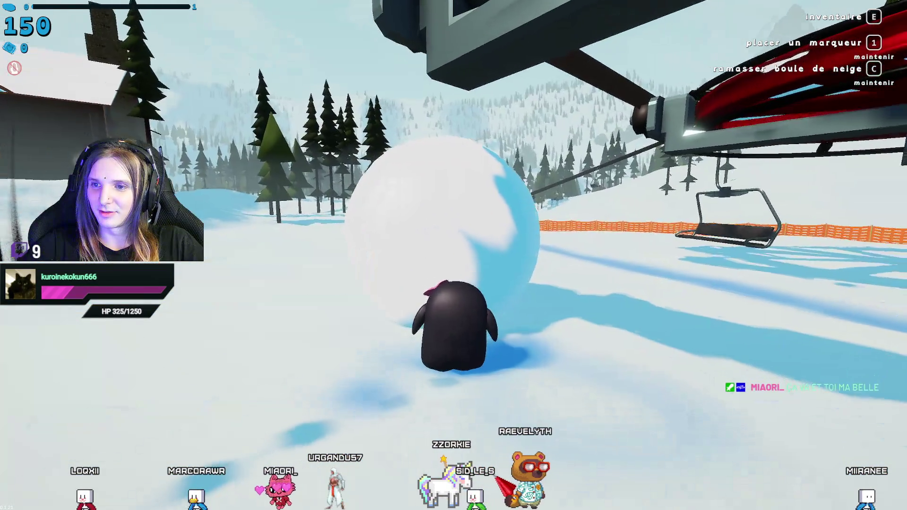
{"action": "key", "text": "a"}
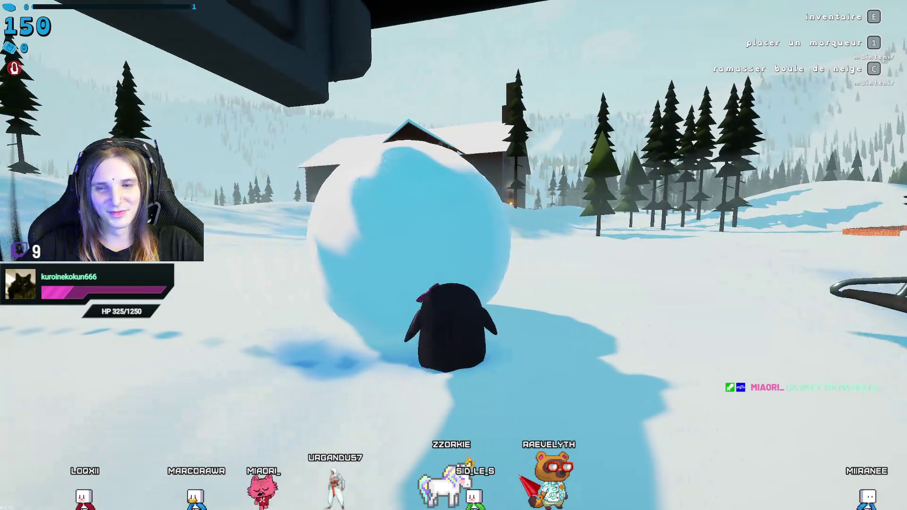
{"action": "key", "text": "d"}
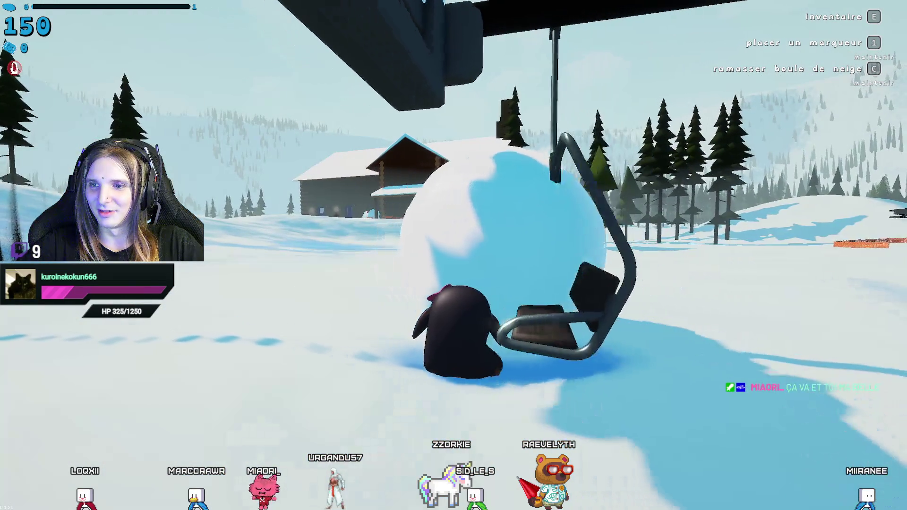
{"action": "key", "text": "w"}
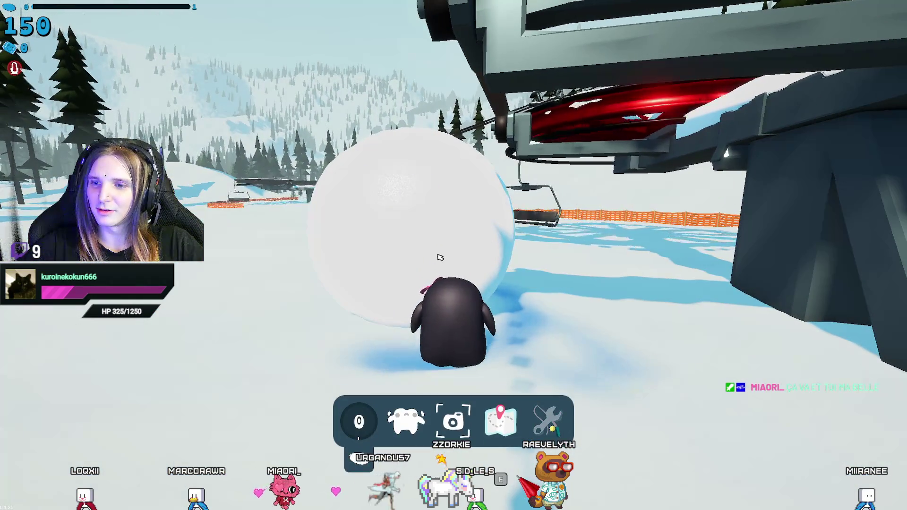
{"action": "key", "text": "d"}
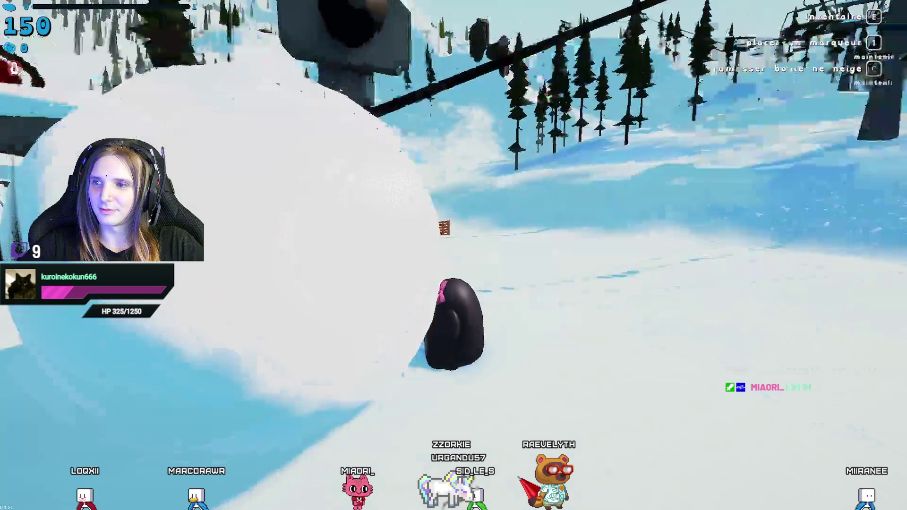
{"action": "key", "text": "a"}
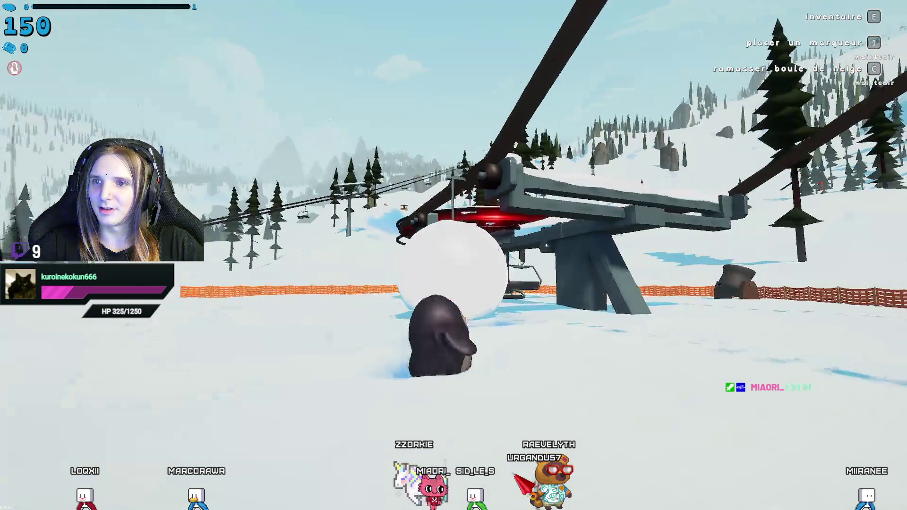
{"action": "key", "text": "w"}
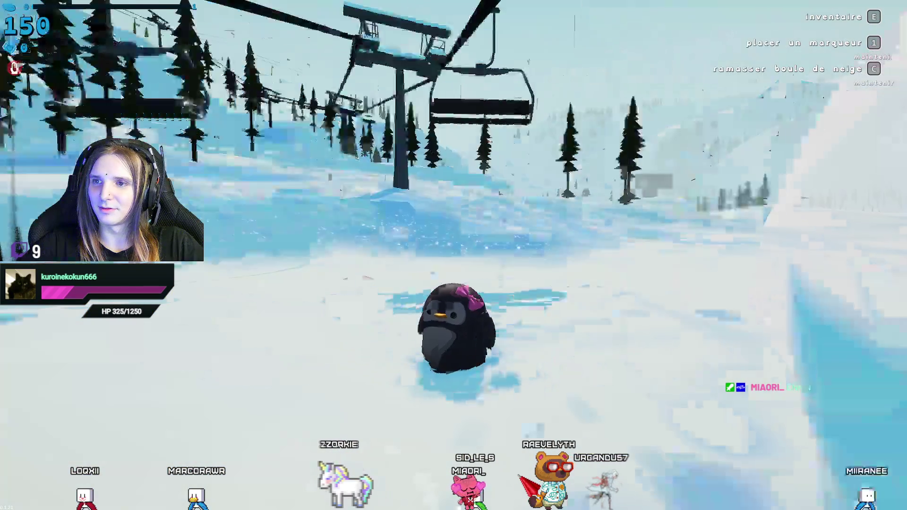
{"action": "key", "text": "w"}
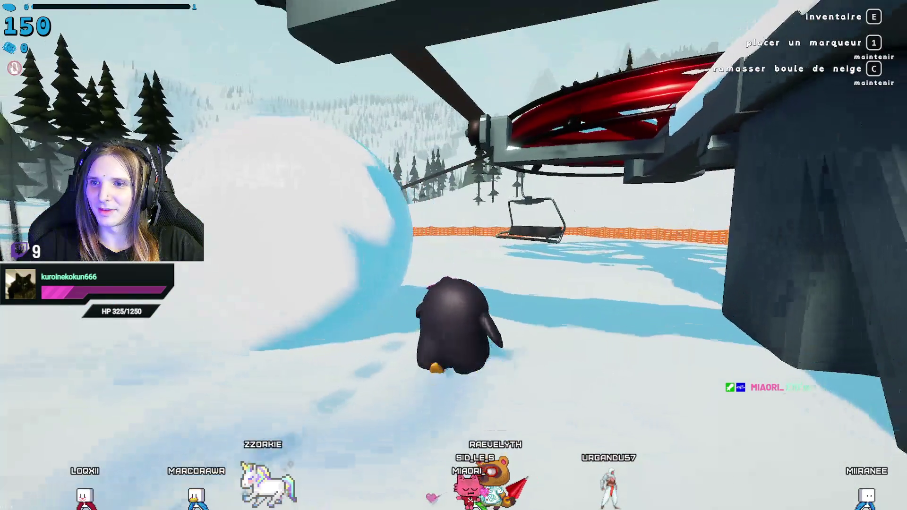
{"action": "key", "text": "Tab"}
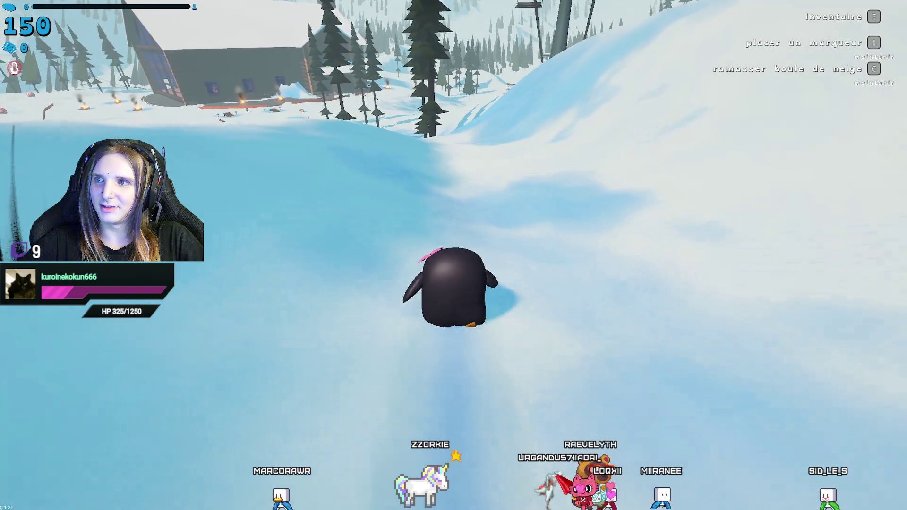
Ride the saucer sled downhill, hop off and back on, then slide on the blue snow tube.
{"action": "key", "text": "2"}
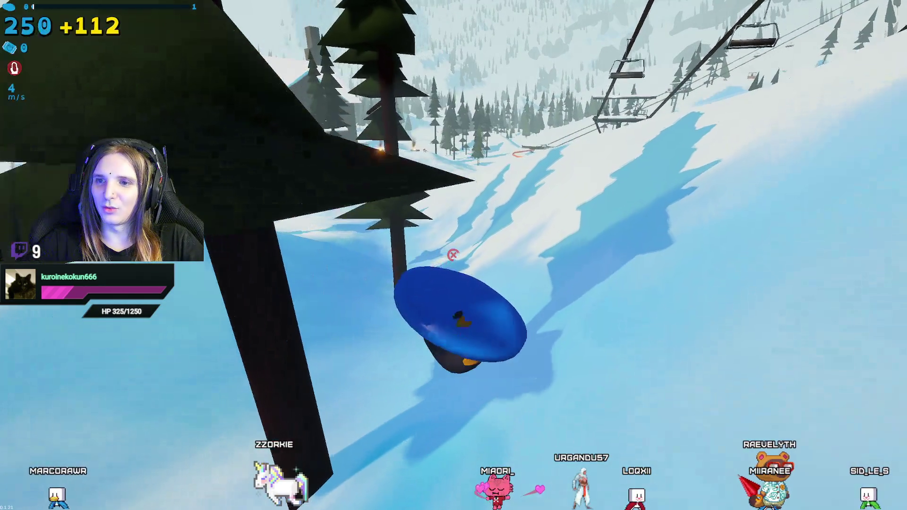
{"action": "key", "text": "2"}
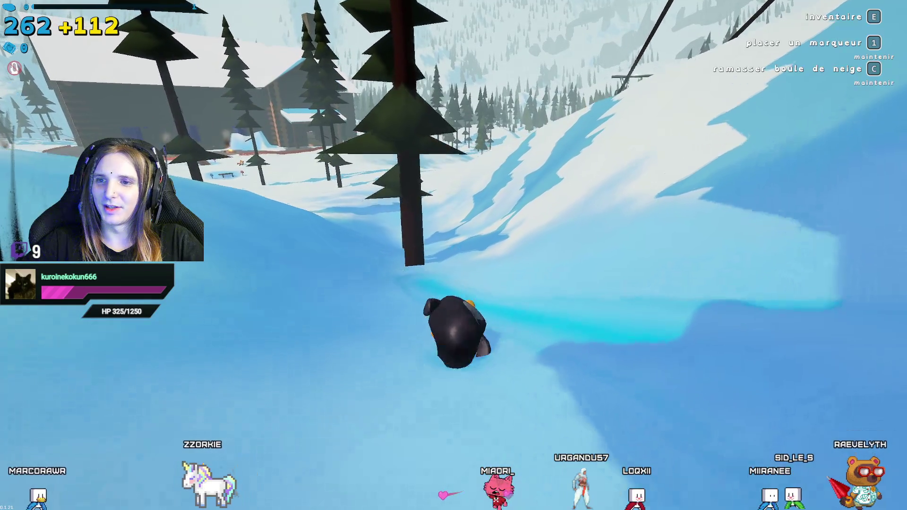
{"action": "key", "text": "2"}
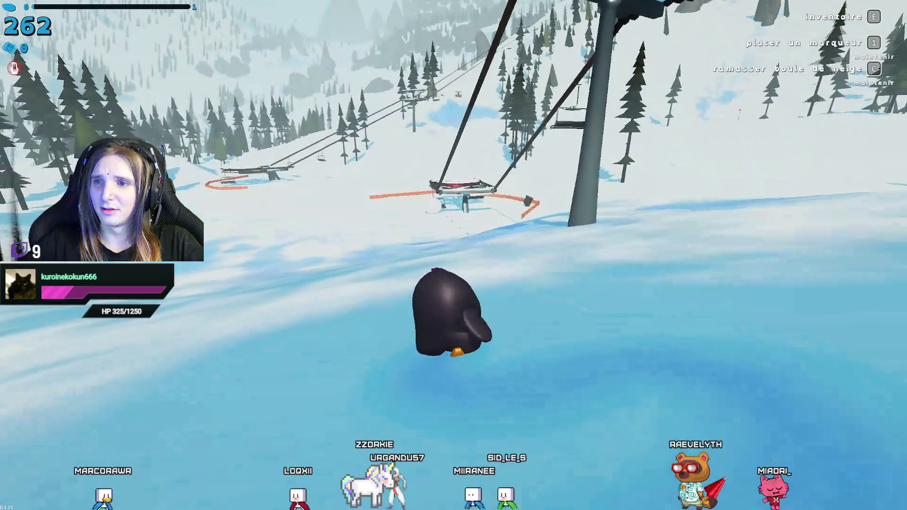
{"action": "key", "text": "2"}
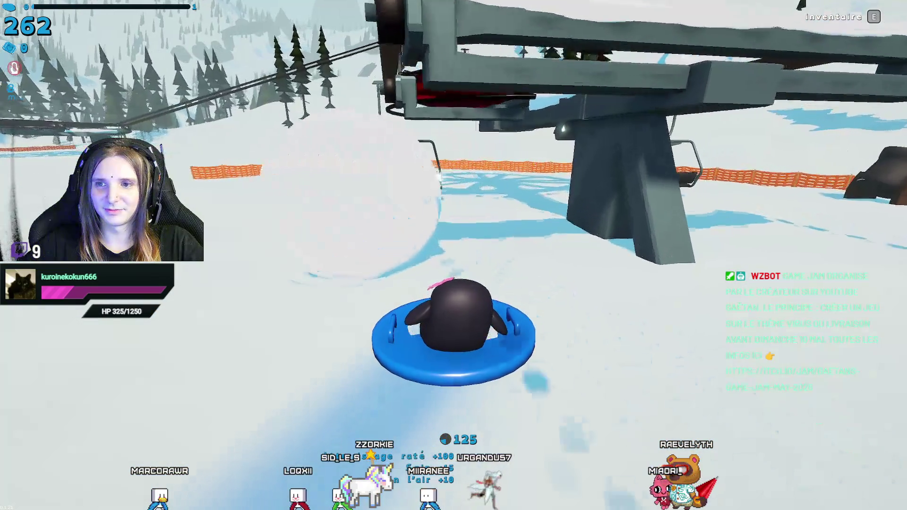
Bank the sliding points, then walk past the chairlift to the snow cannon by the orange fence.
{"action": "key", "text": "2"}
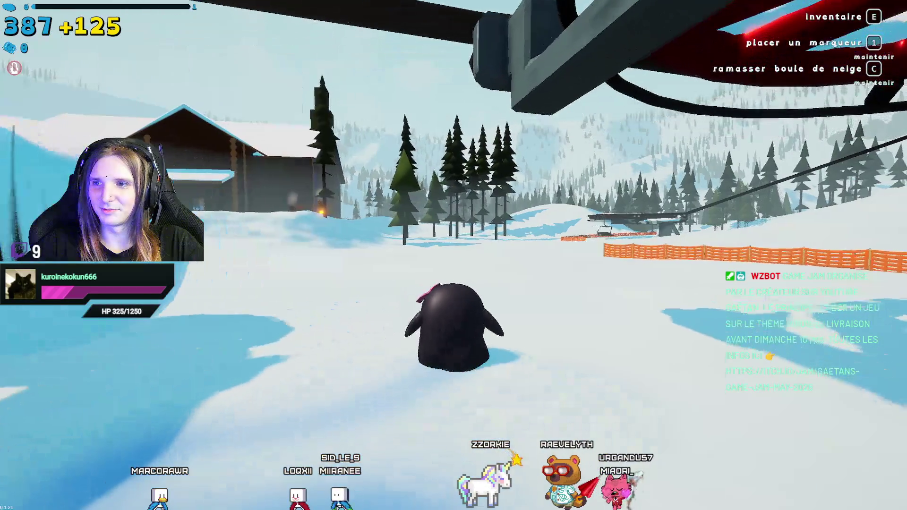
{"action": "key", "text": "w"}
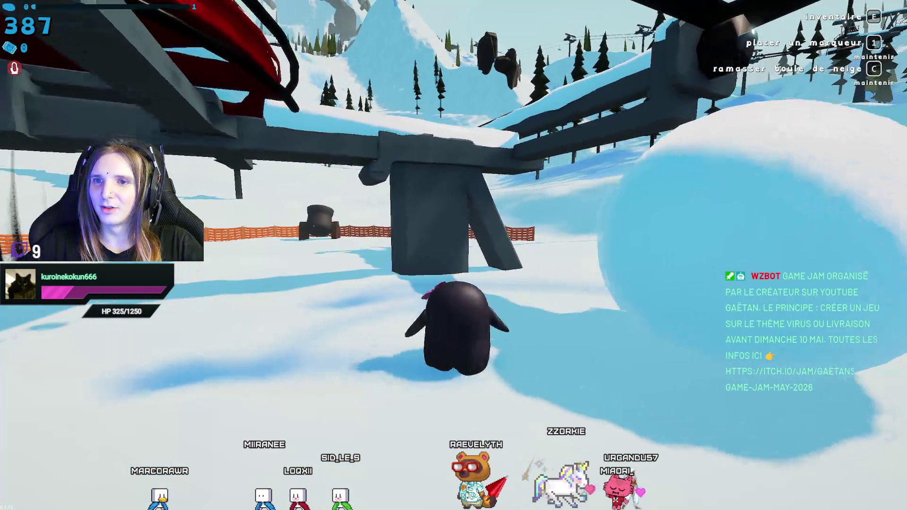
{"action": "key", "text": "w"}
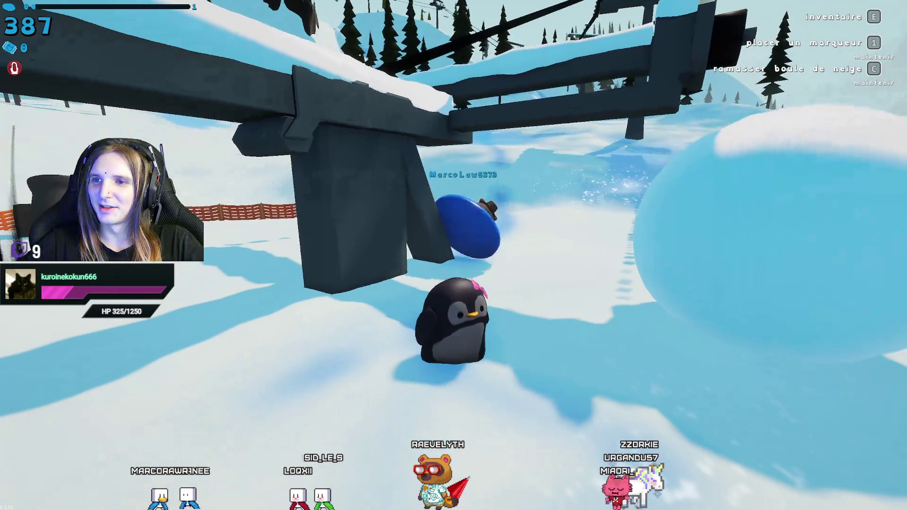
{"action": "key", "text": "w"}
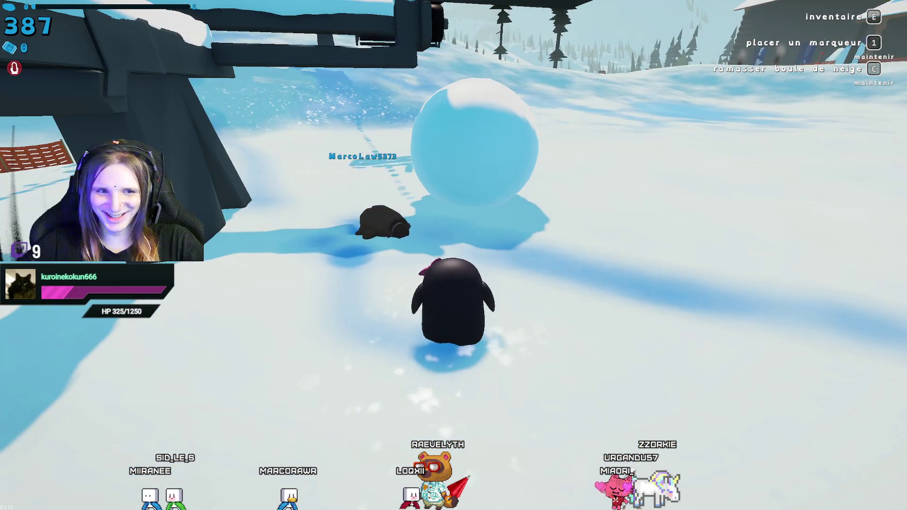
{"action": "key", "text": "w"}
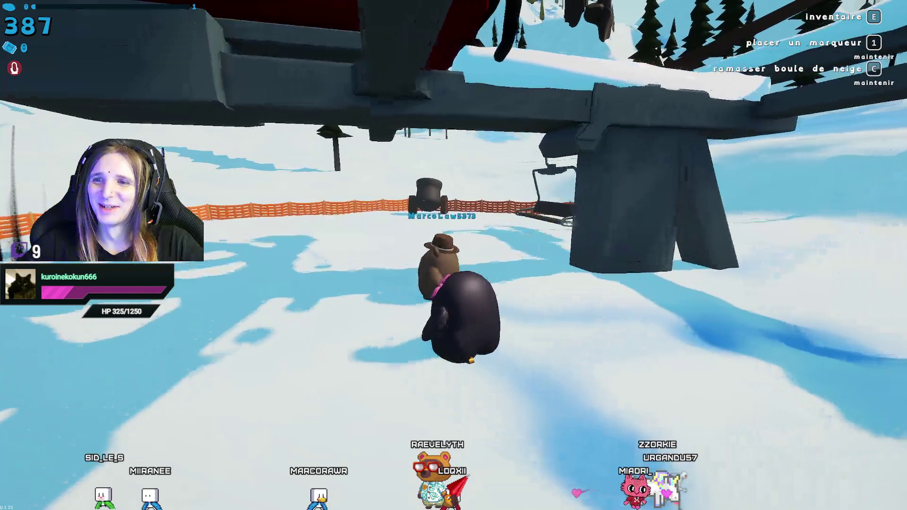
{"action": "key", "text": "w"}
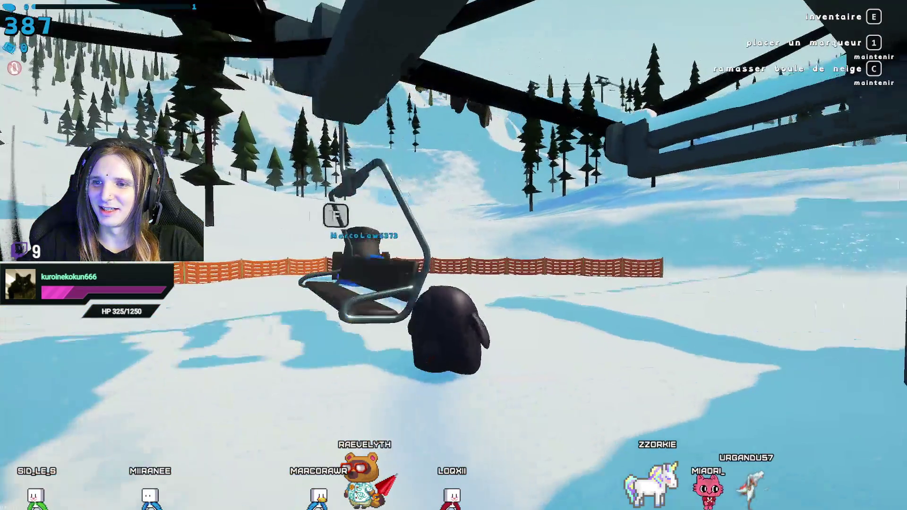
{"action": "key", "text": "w"}
{"action": "key", "text": "w"}
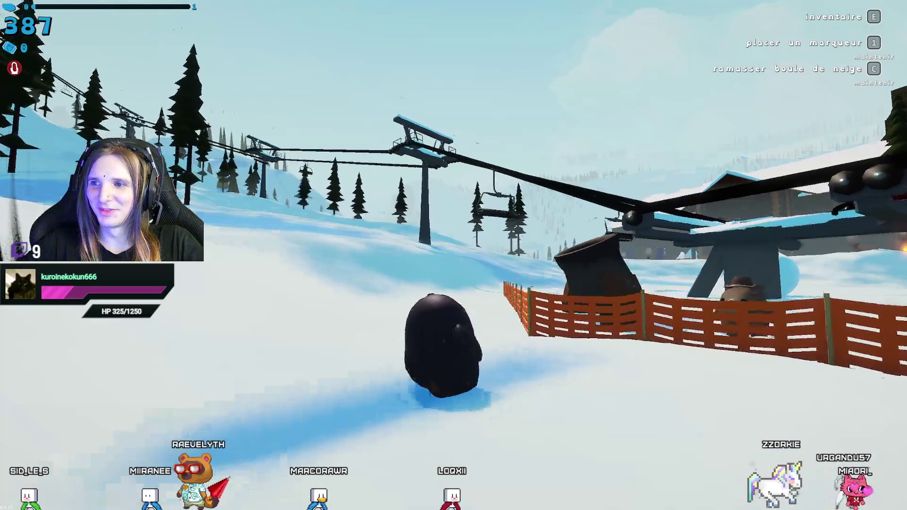
{"action": "key", "text": "w"}
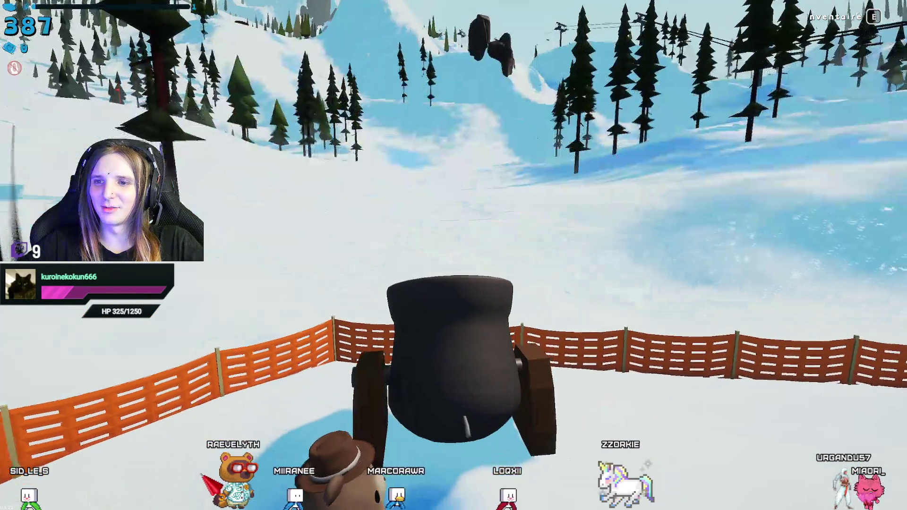
Fire the penguin out of the cannon and walk toward the blue gate.
{"action": "left_click", "coordinate": [453, 255]}
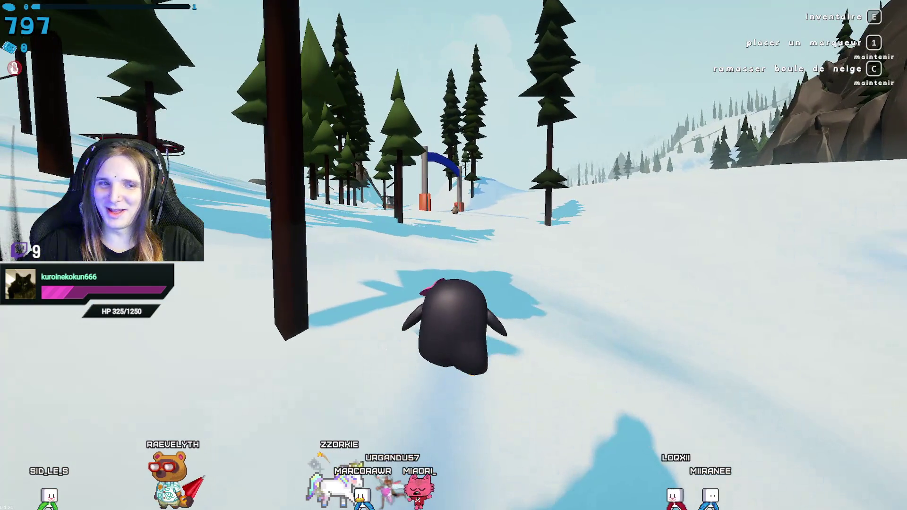
{"action": "key", "text": "w"}
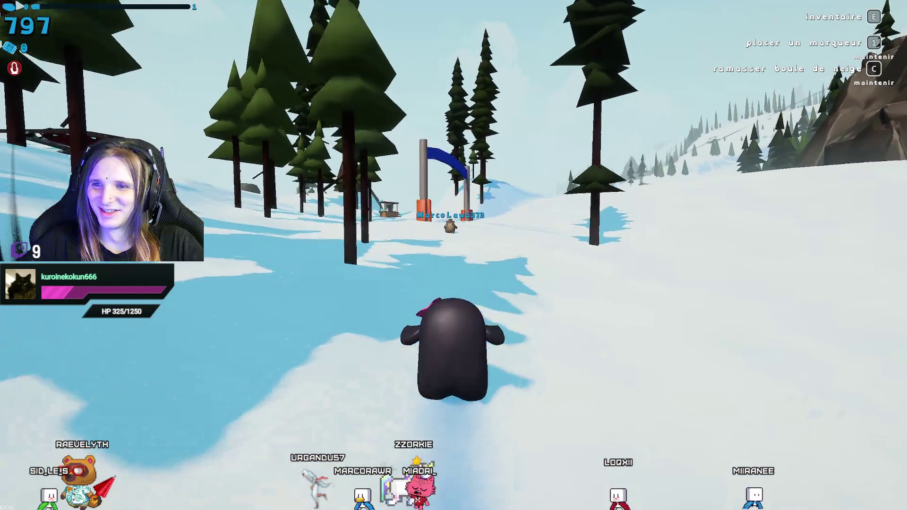
{"action": "key", "text": "w"}
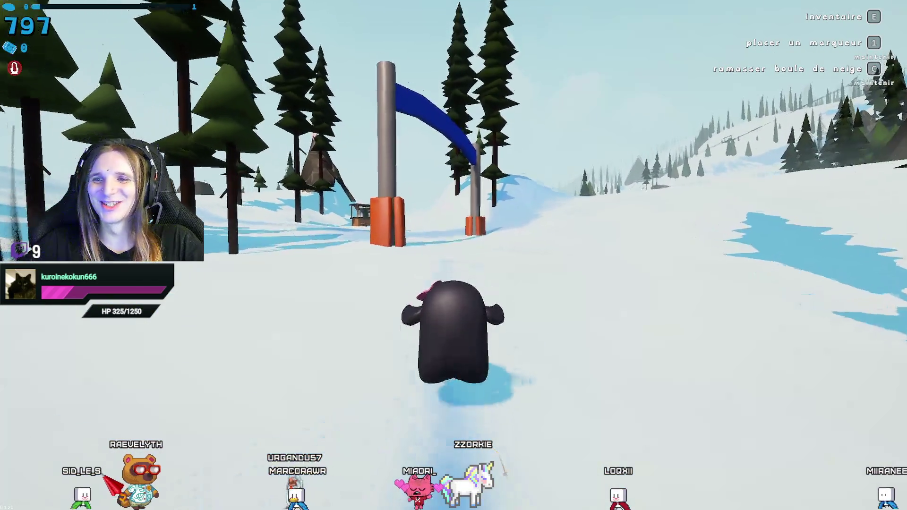
Pass the gate and ride the blue tube downhill to the cocoa hut.
{"action": "key", "text": "w"}
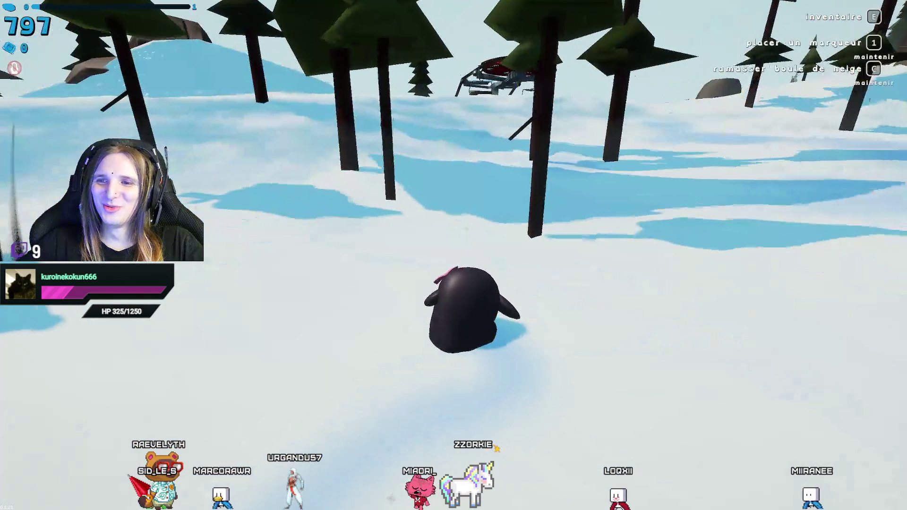
{"action": "key", "text": "w"}
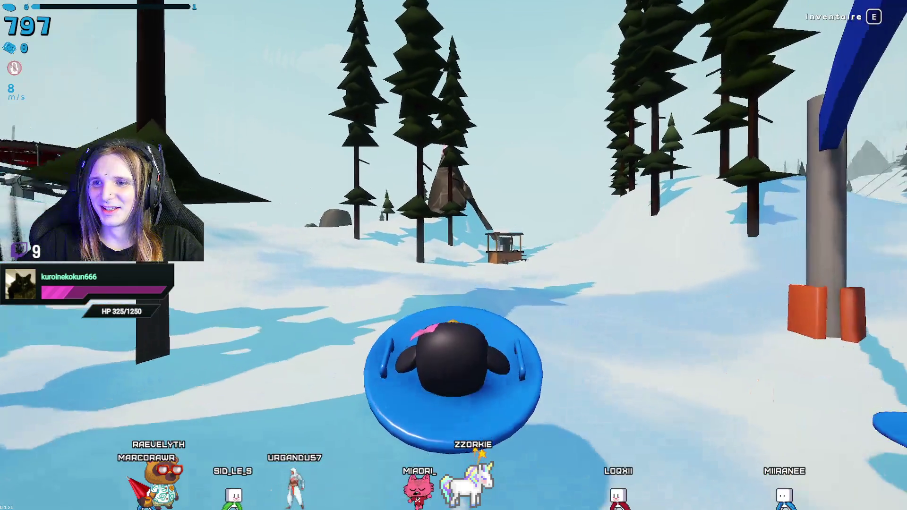
{"action": "key", "text": "w"}
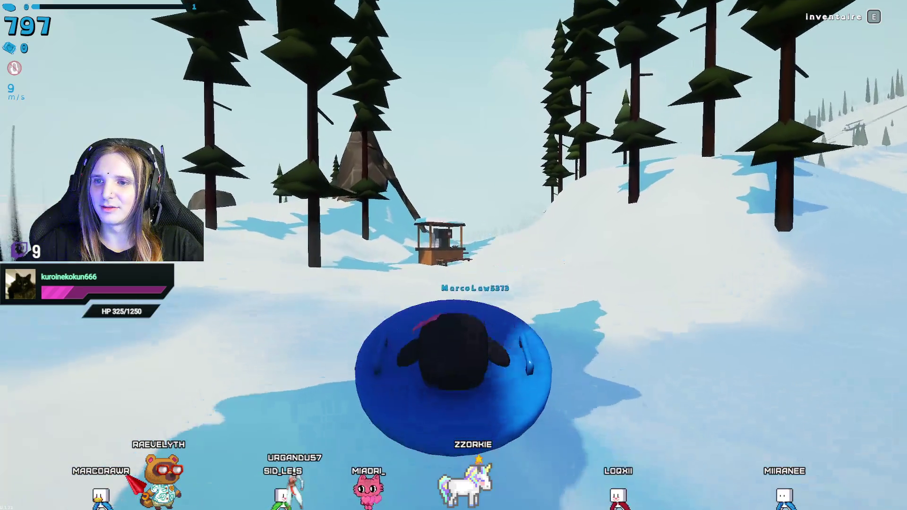
{"action": "key", "text": "w"}
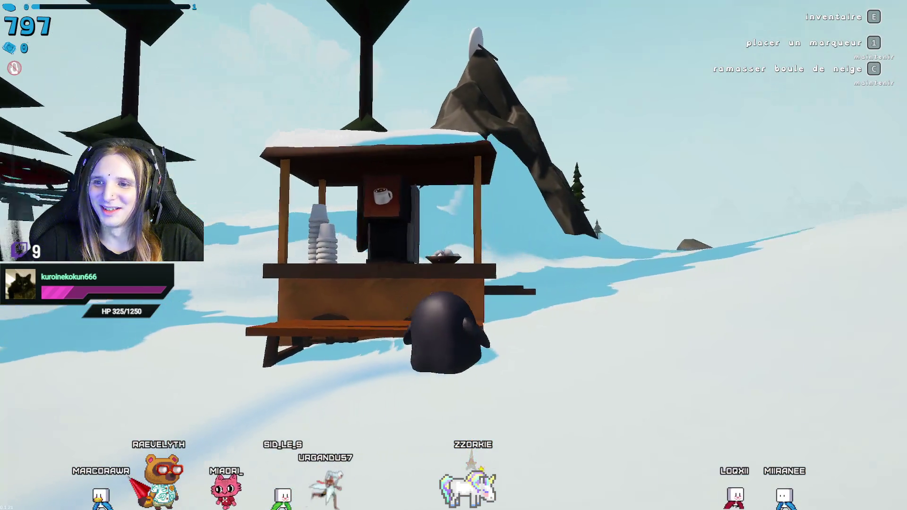
Pick up a snowball and drop it onto the cocoa stand's bench.
{"action": "key", "text": "c"}
{"action": "key", "text": "w"}
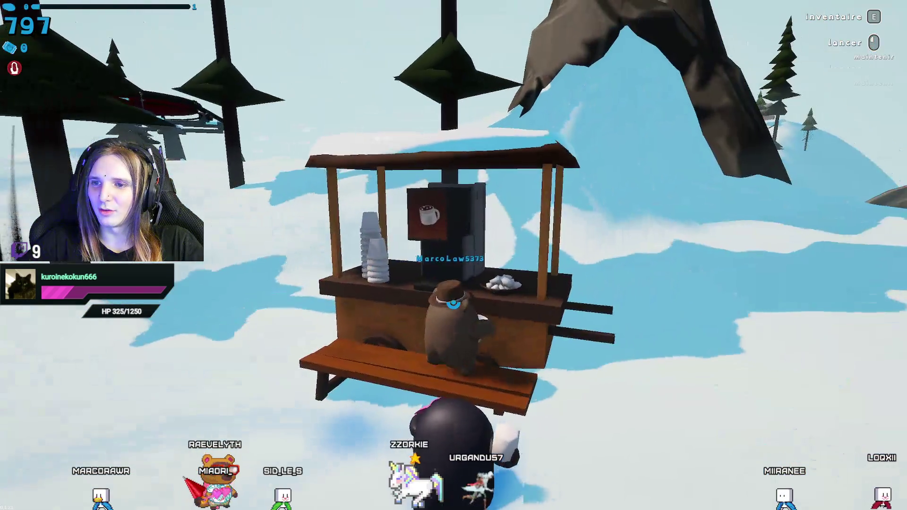
{"action": "left_click", "coordinate": [453, 255]}
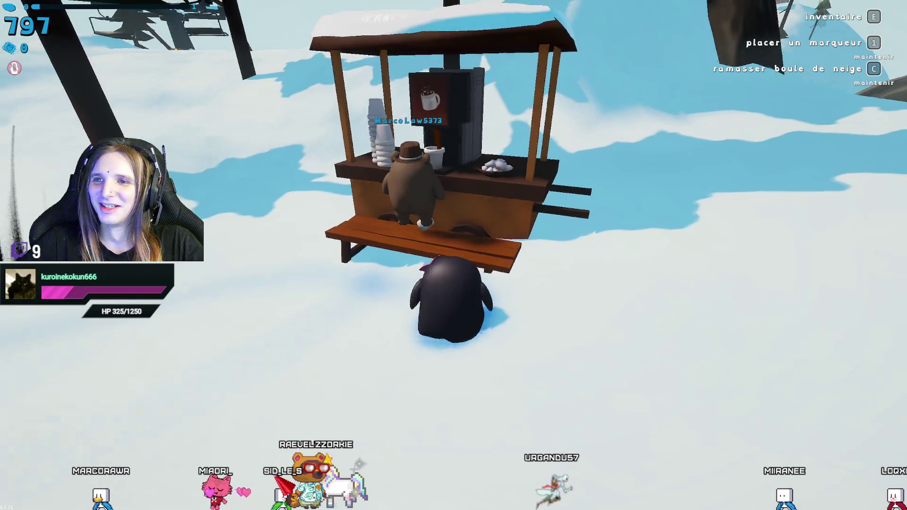
Climb onto the bench, take a cup of cocoa and carry it beside the bear player.
{"action": "key", "text": "w"}
{"action": "key", "text": "s"}
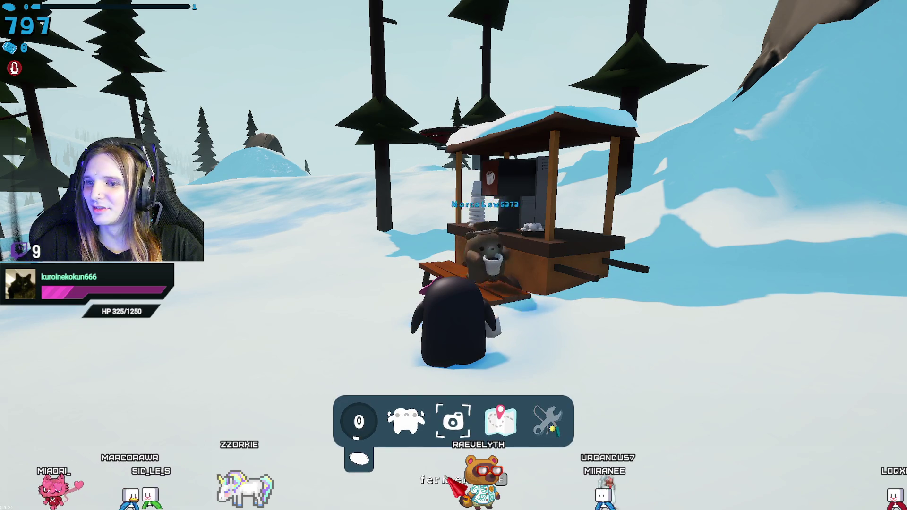
{"action": "key", "text": "w"}
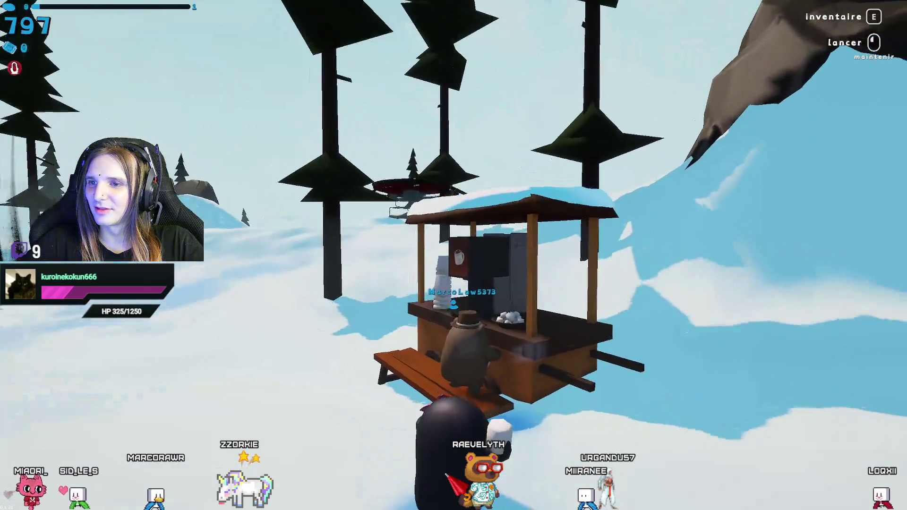
{"action": "key", "text": "w"}
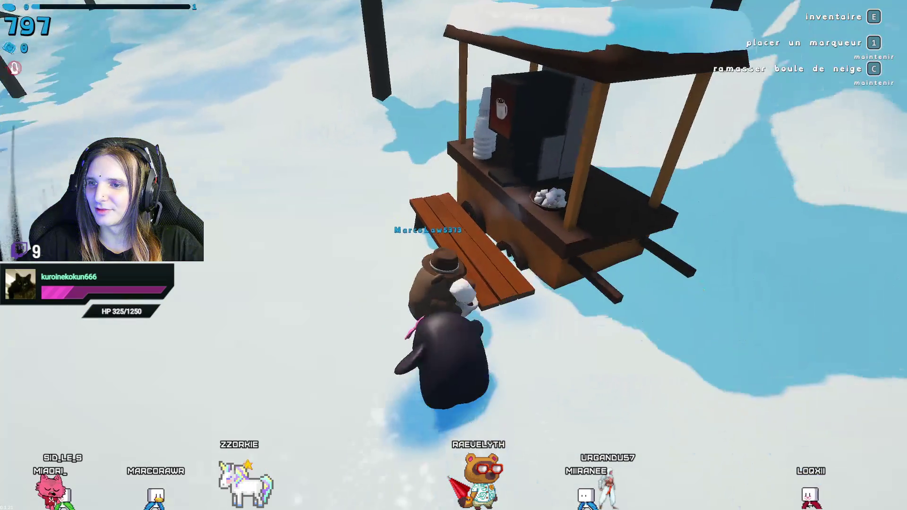
{"action": "key", "text": "w"}
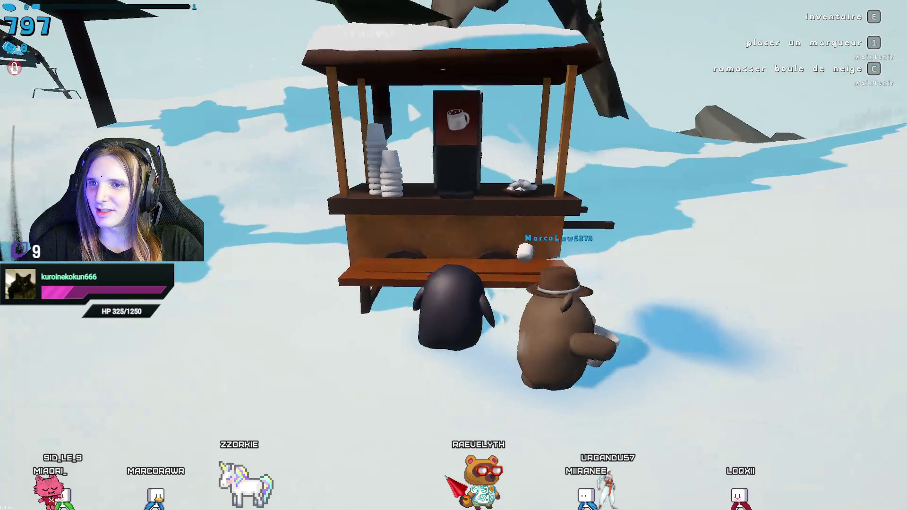
{"action": "key", "text": "w"}
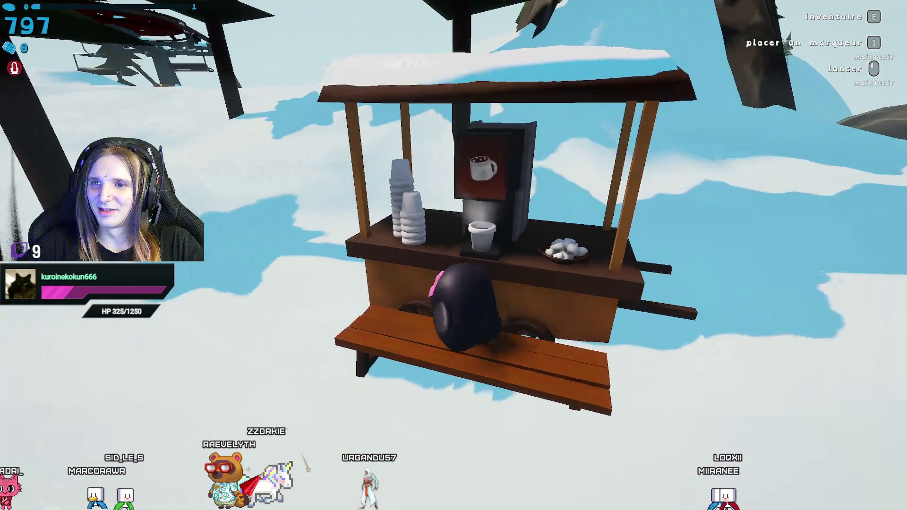
{"action": "key", "text": "f"}
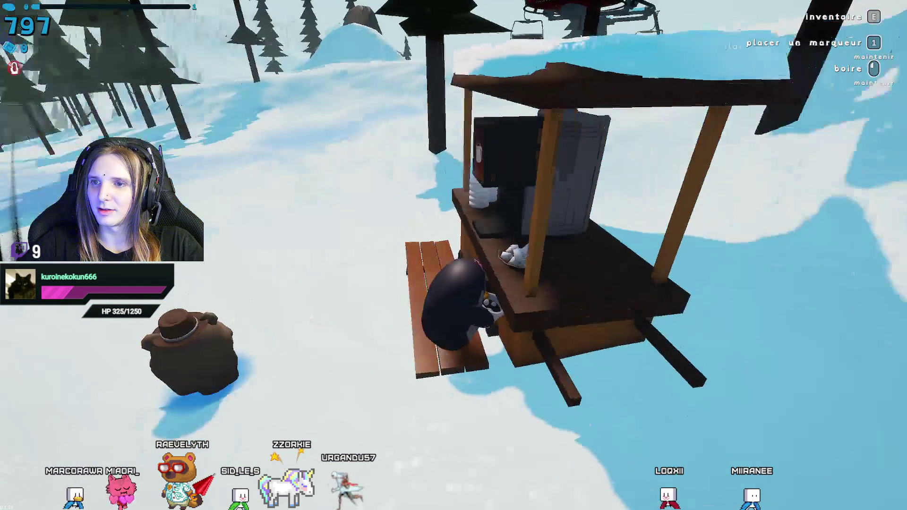
{"action": "key", "text": "a"}
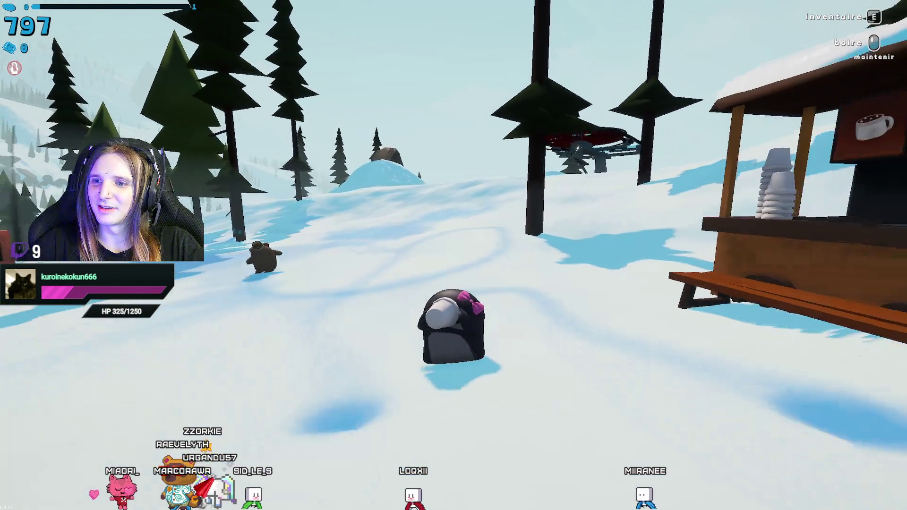
Walk from the cocoa stand across the snow to the chairlift station beside the bear player.
{"action": "key", "text": "w"}
{"action": "key", "text": "w"}
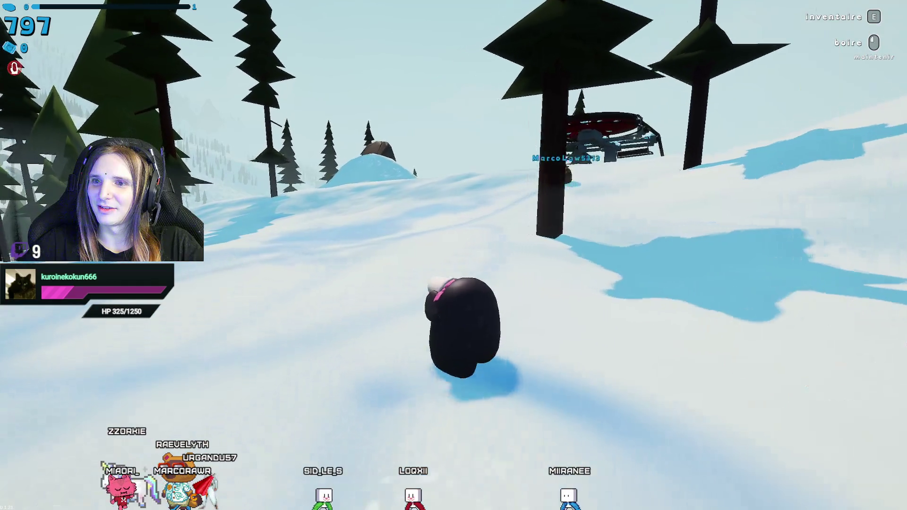
{"action": "key", "text": "w"}
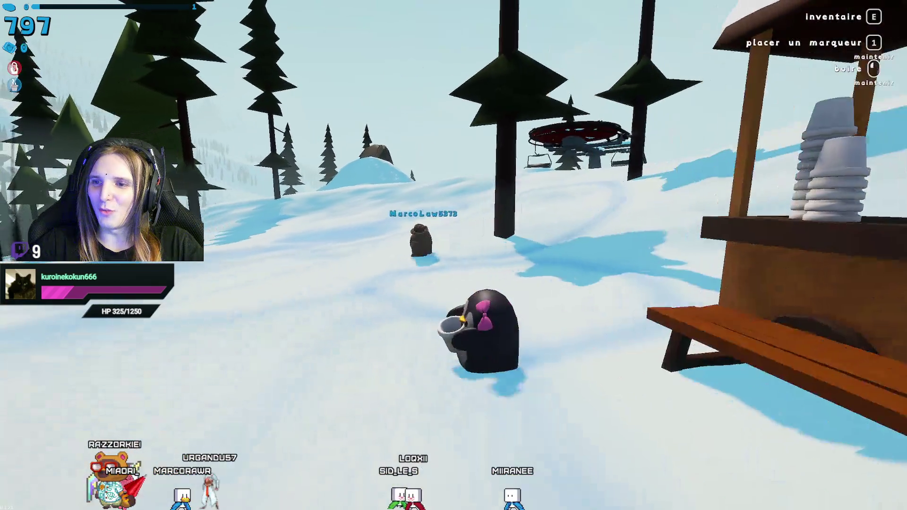
{"action": "key", "text": "w"}
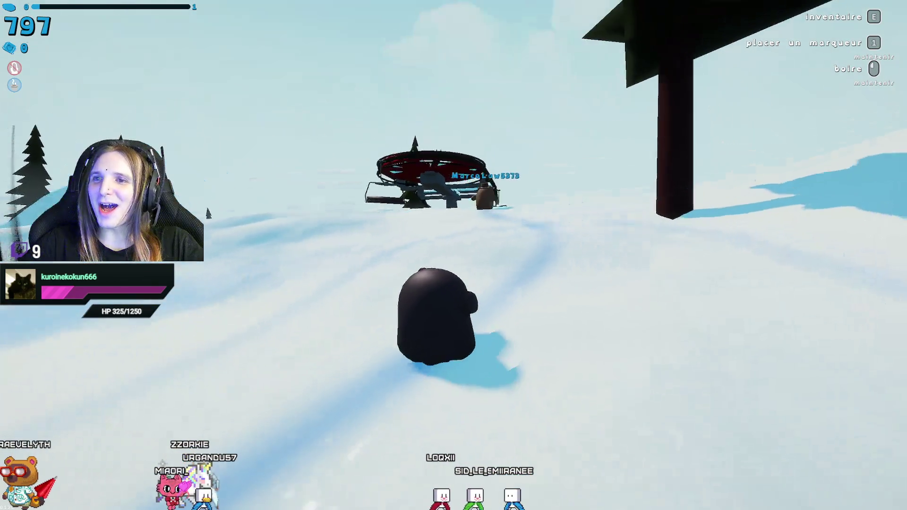
{"action": "key", "text": "w"}
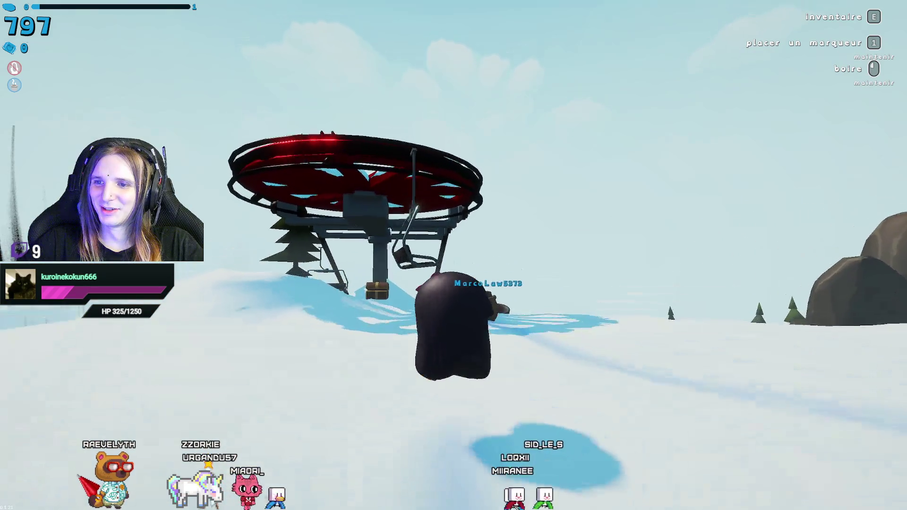
{"action": "key", "text": "w"}
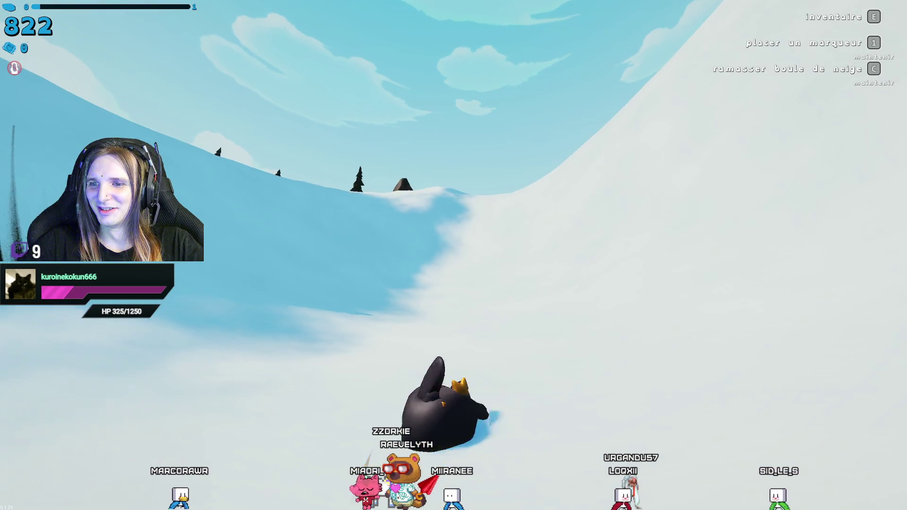
Walk uphill over the rocky ridge toward the forested valley slope.
{"action": "key", "text": "w"}
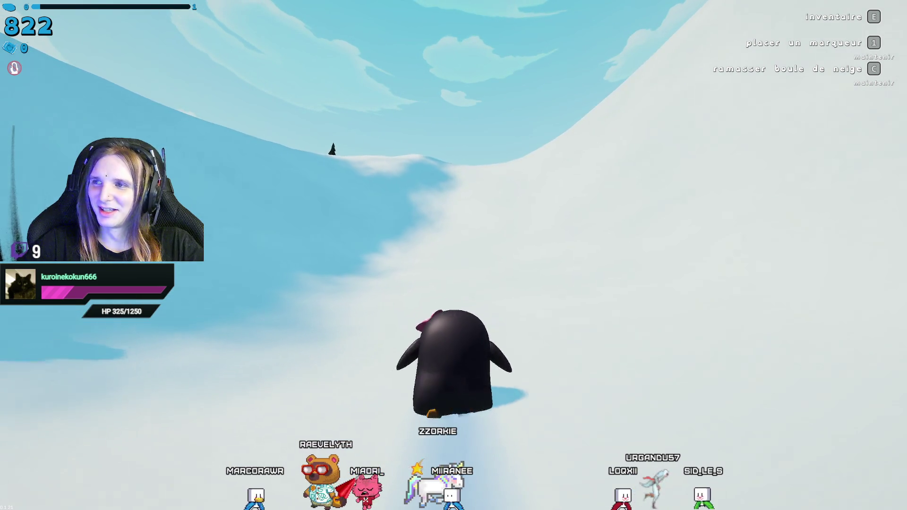
{"action": "key", "text": "w"}
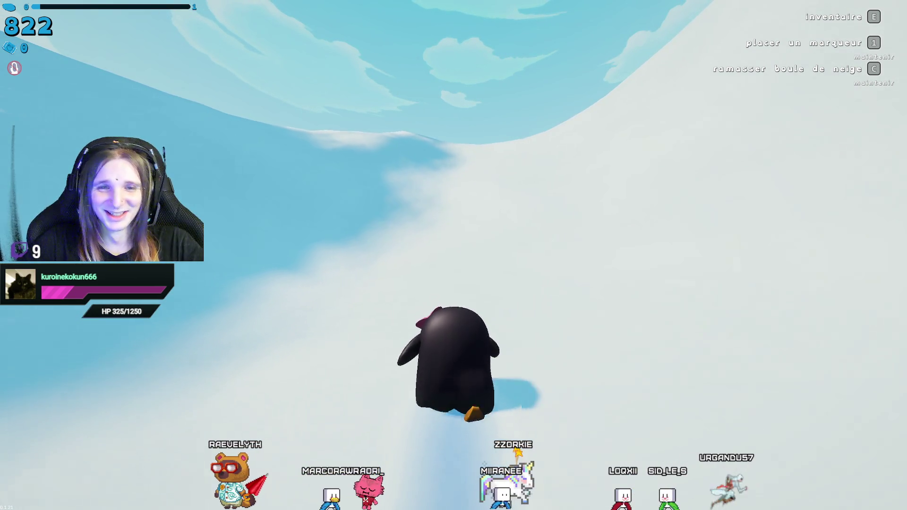
{"action": "key", "text": "w"}
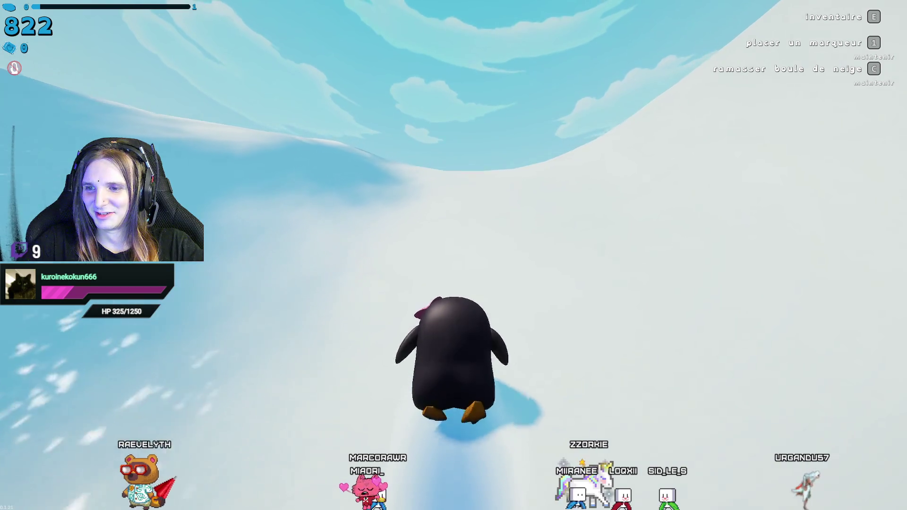
{"action": "key", "text": "w"}
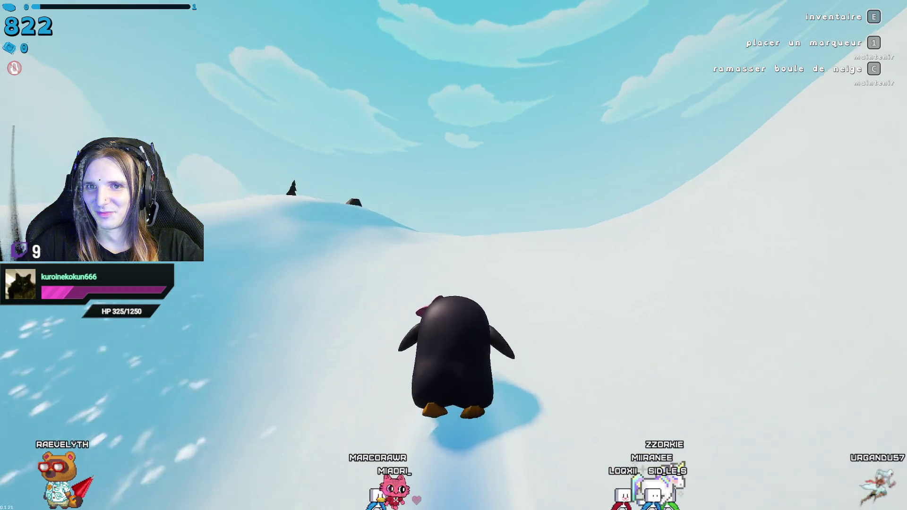
{"action": "key", "text": "w"}
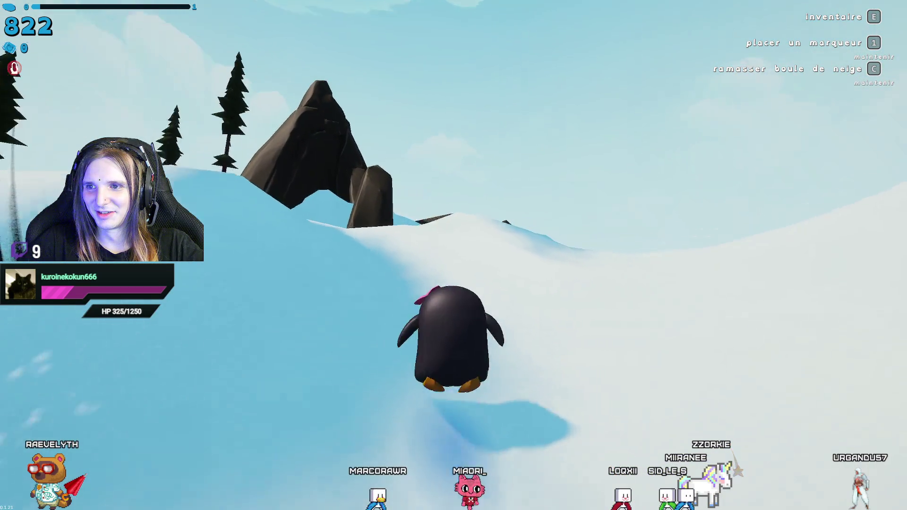
{"action": "key", "text": "w"}
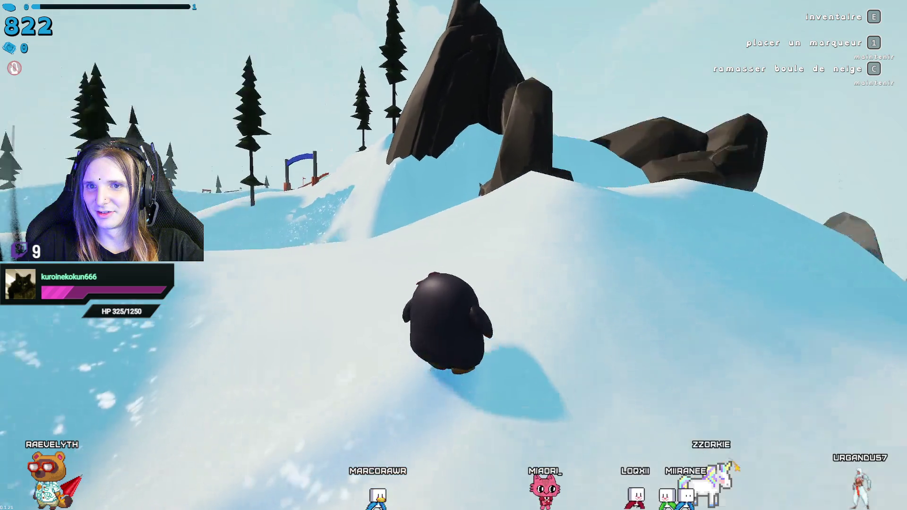
{"action": "key", "text": "w"}
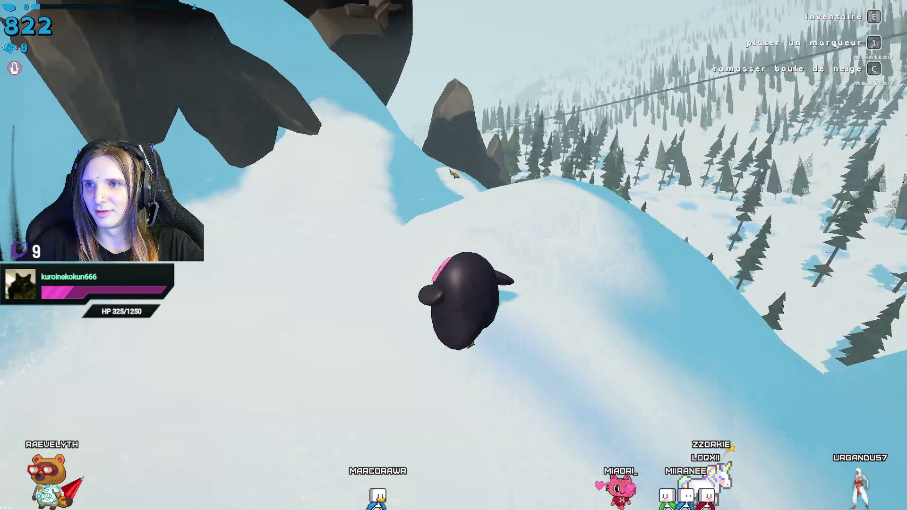
Slide down the snow chute past the large mound, steering left then right.
{"action": "key", "text": "w"}
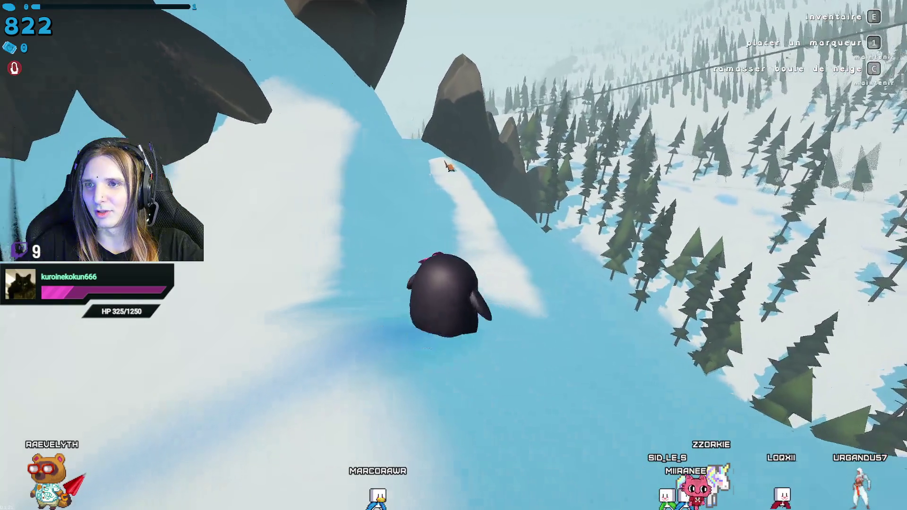
{"action": "key", "text": "w"}
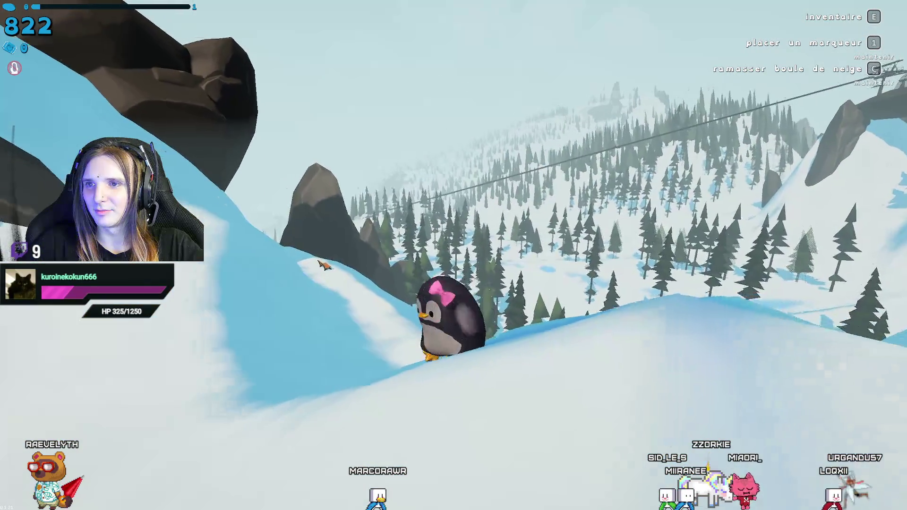
{"action": "key", "text": "w"}
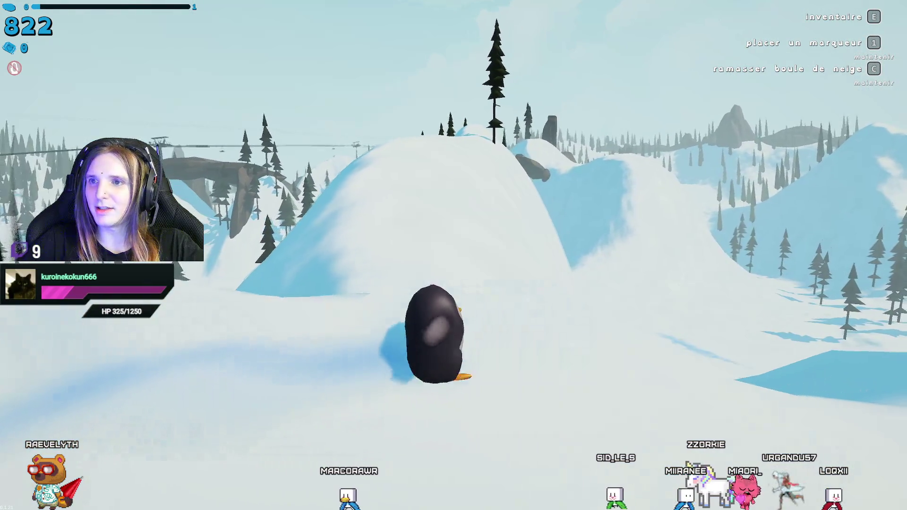
{"action": "key", "text": "w"}
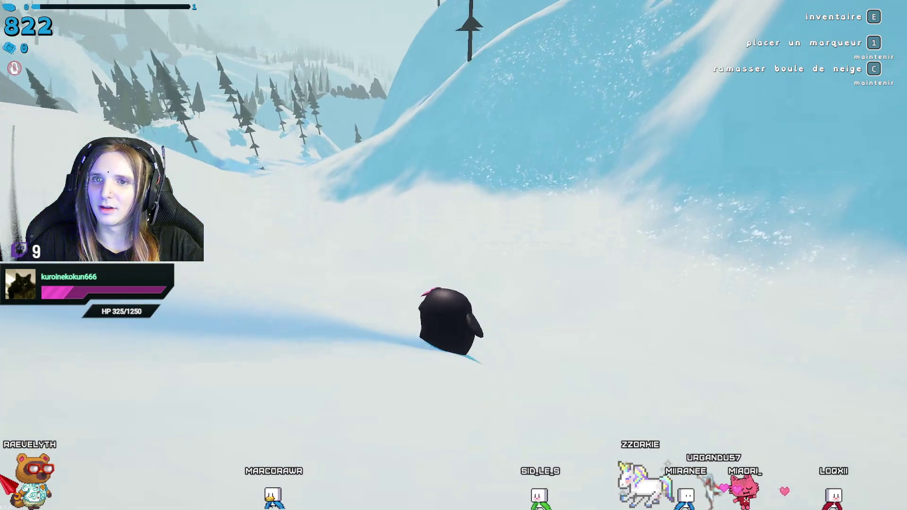
{"action": "key", "text": "a"}
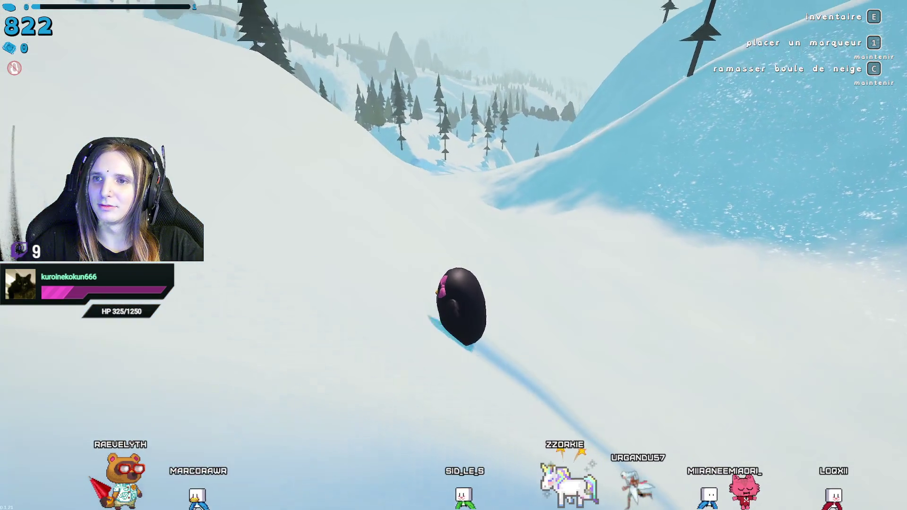
{"action": "key", "text": "d"}
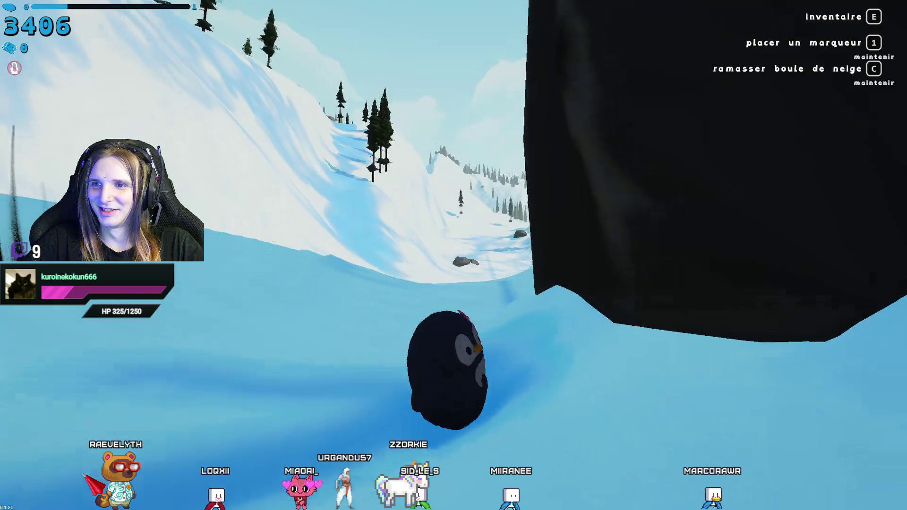
Turn down the valley and sled the snow tube onto the frozen lake, reaching 3726 points.
{"action": "key", "text": "w"}
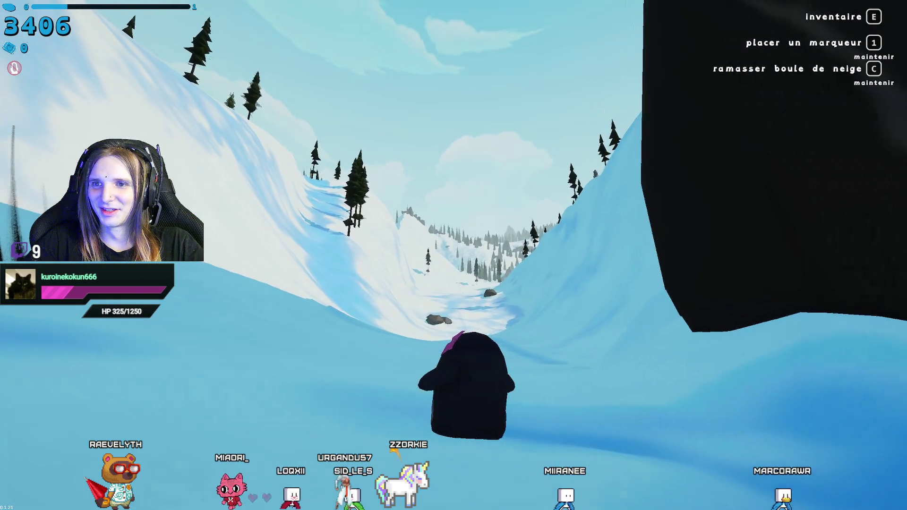
{"action": "key", "text": "s"}
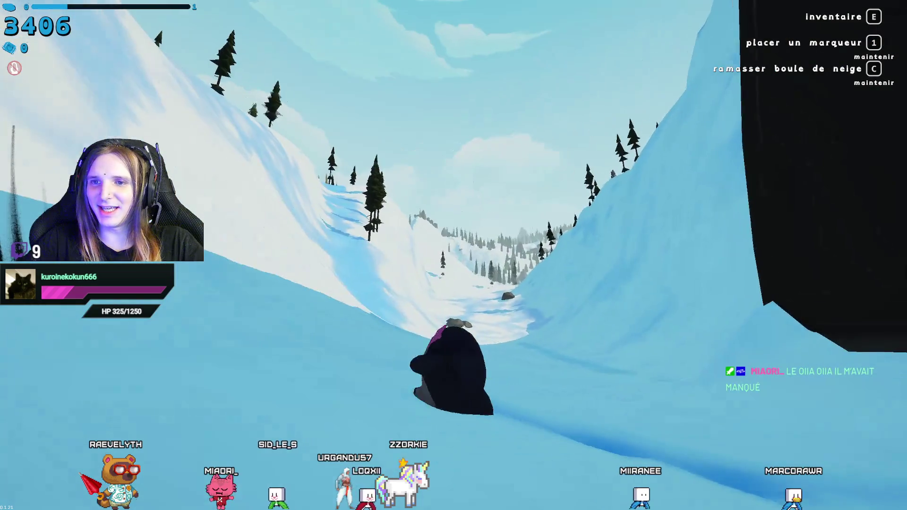
{"action": "key", "text": "w"}
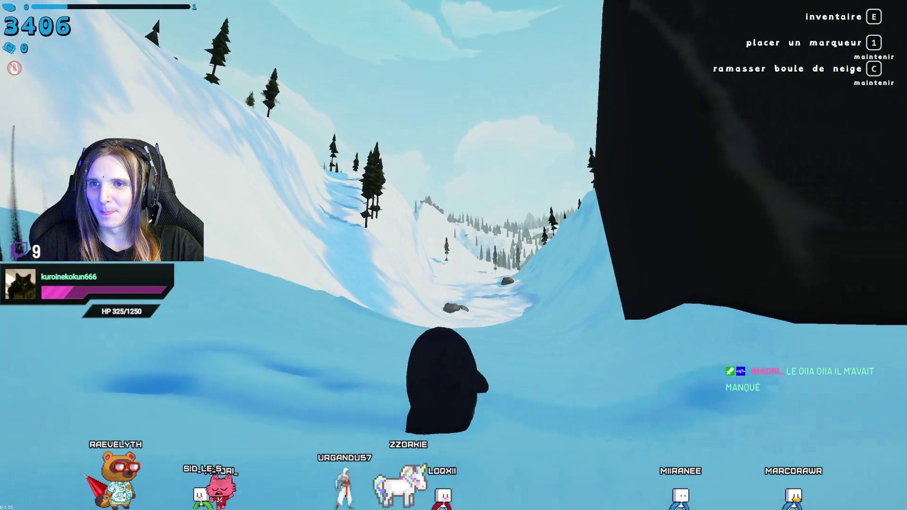
{"action": "key", "text": "r"}
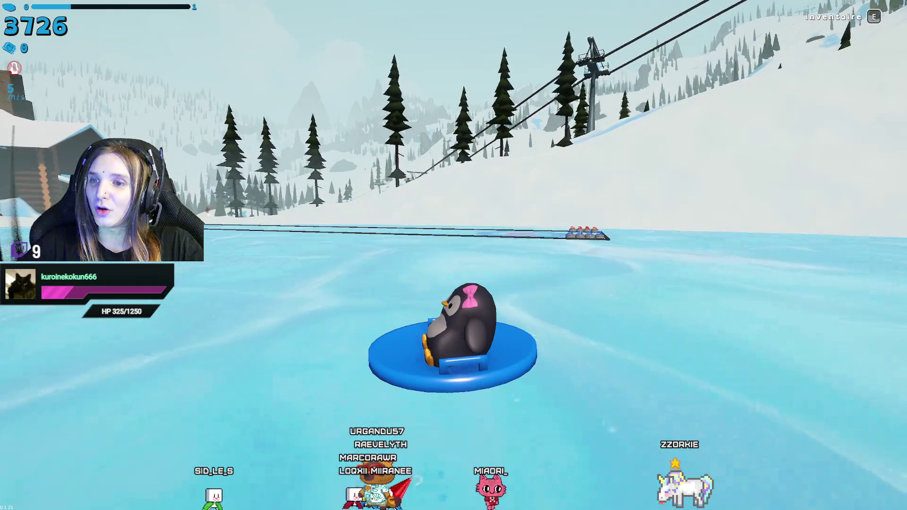
Walk to the curling rink's corner and pick up a red curling stone.
{"action": "key", "text": "w"}
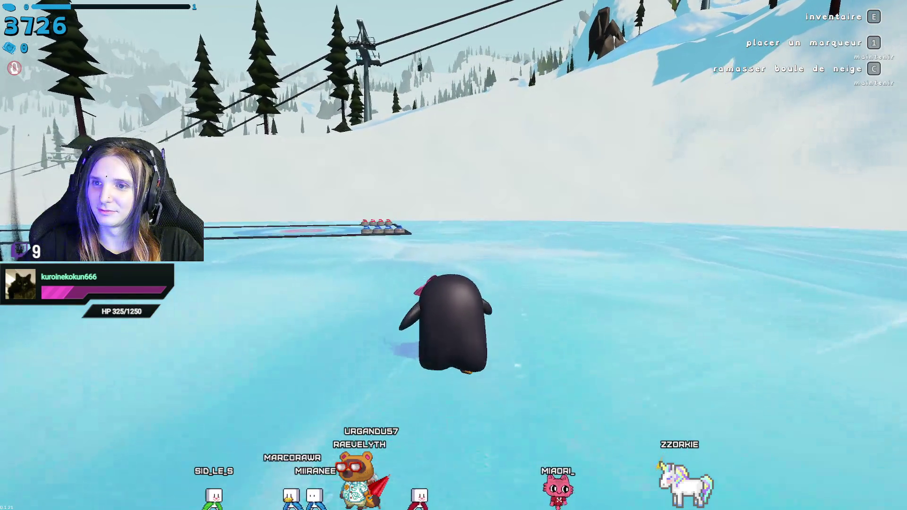
{"action": "key", "text": "w"}
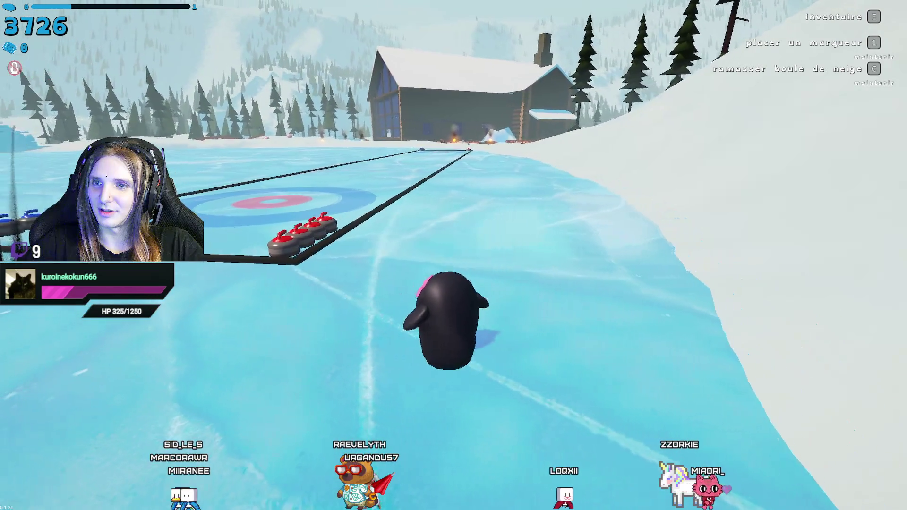
{"action": "key", "text": "w"}
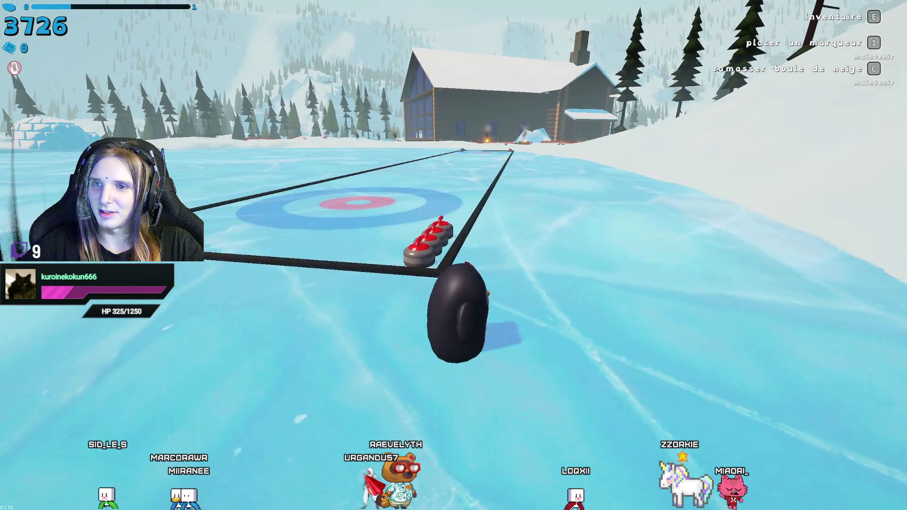
{"action": "key", "text": "s"}
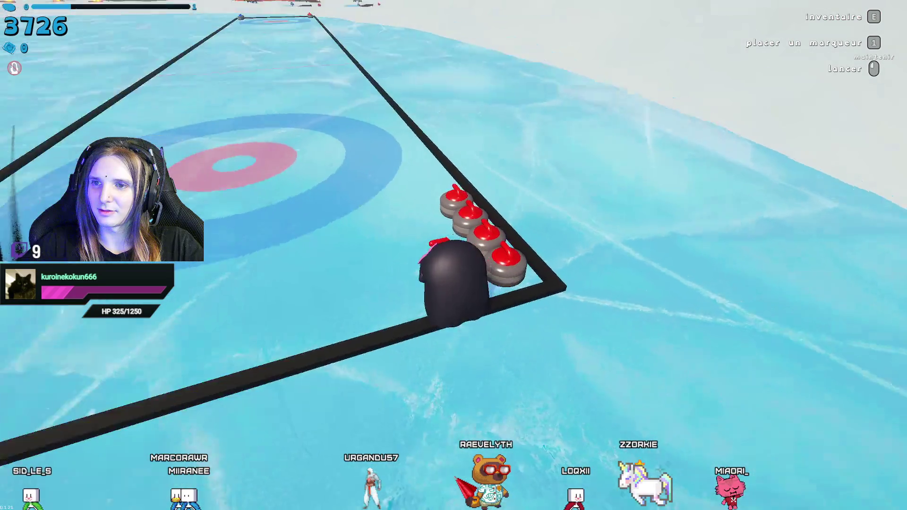
{"action": "key", "text": "s"}
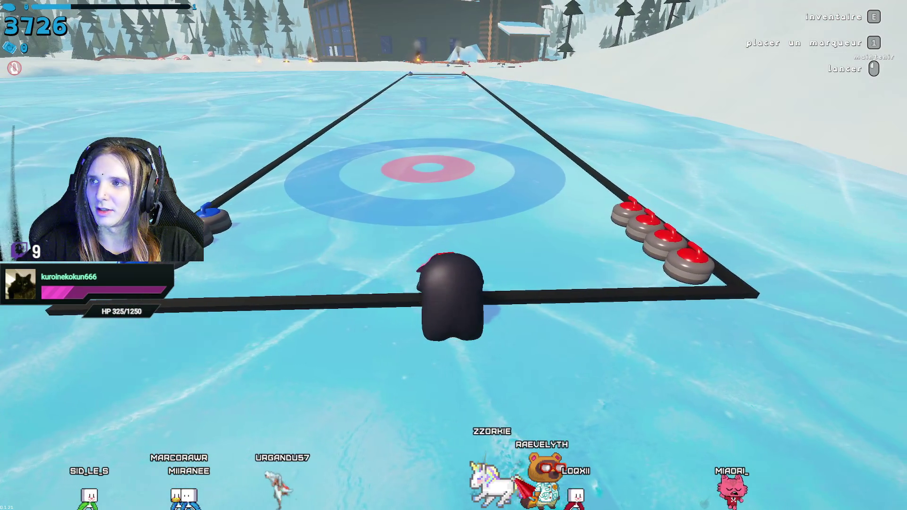
Throw the red stone into the target rings for a +29 Curling bonus.
{"action": "key", "text": "w"}
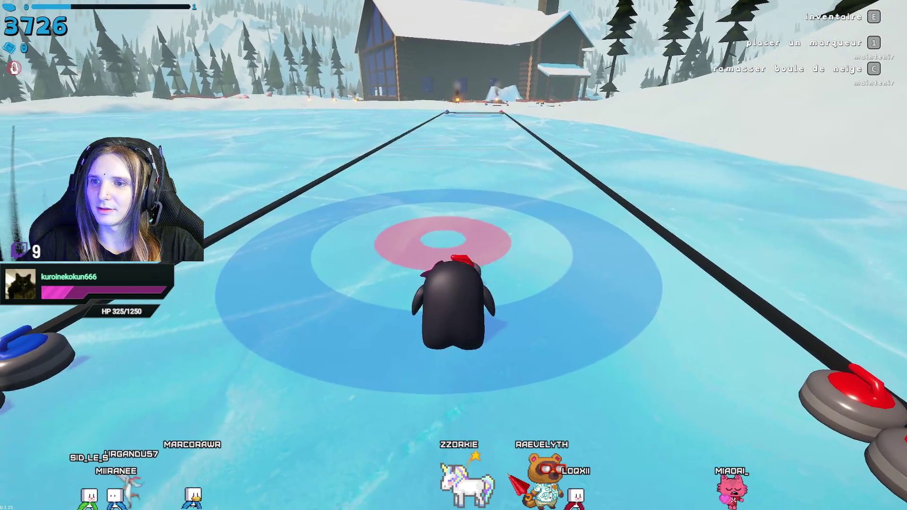
{"action": "key", "text": "w"}
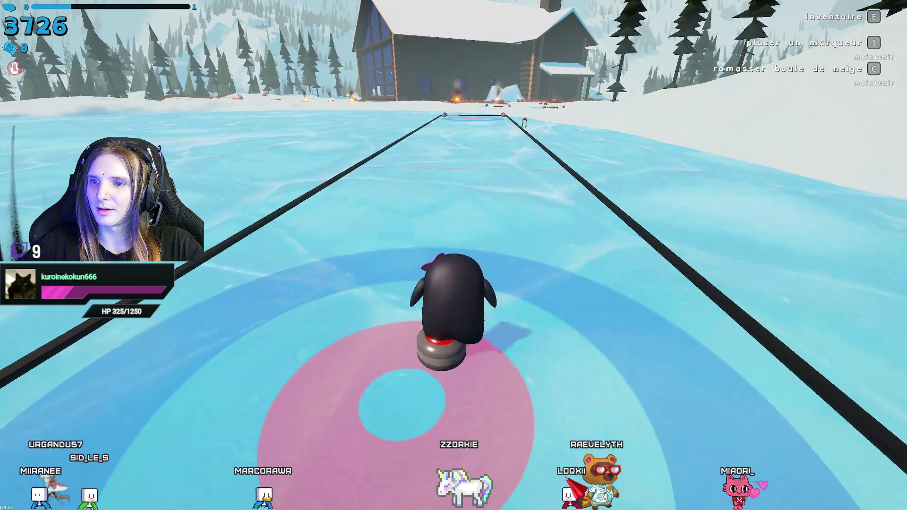
{"action": "key", "text": "w"}
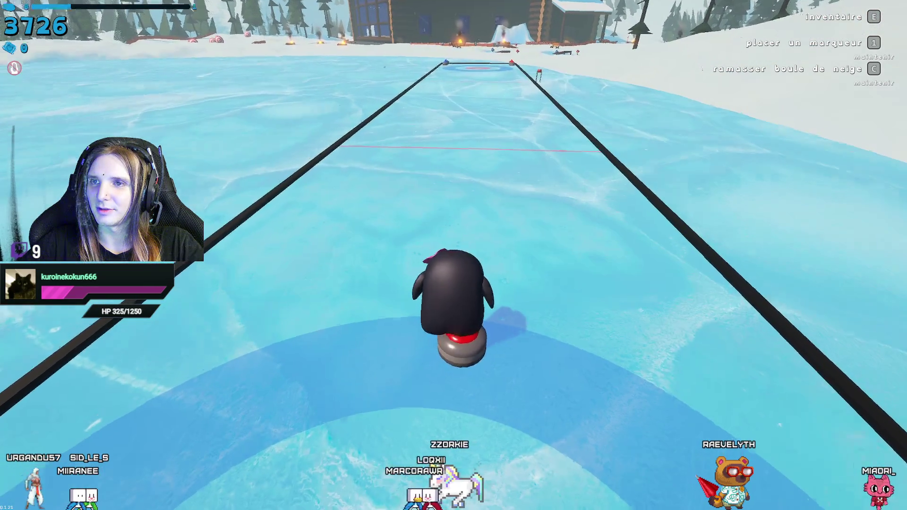
{"action": "key", "text": "w"}
{"action": "key", "text": "w"}
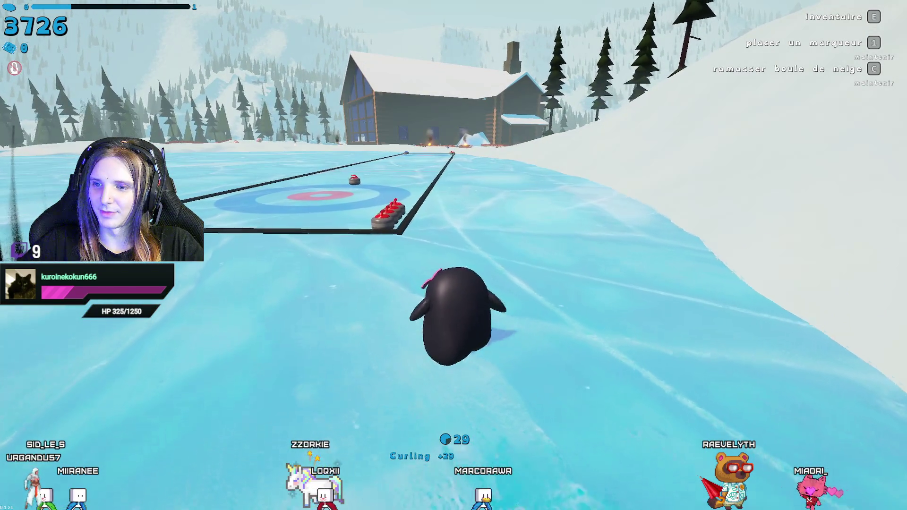
Throw another red stone down the curling sheet, bringing the score to 3755.
{"action": "key", "text": "w"}
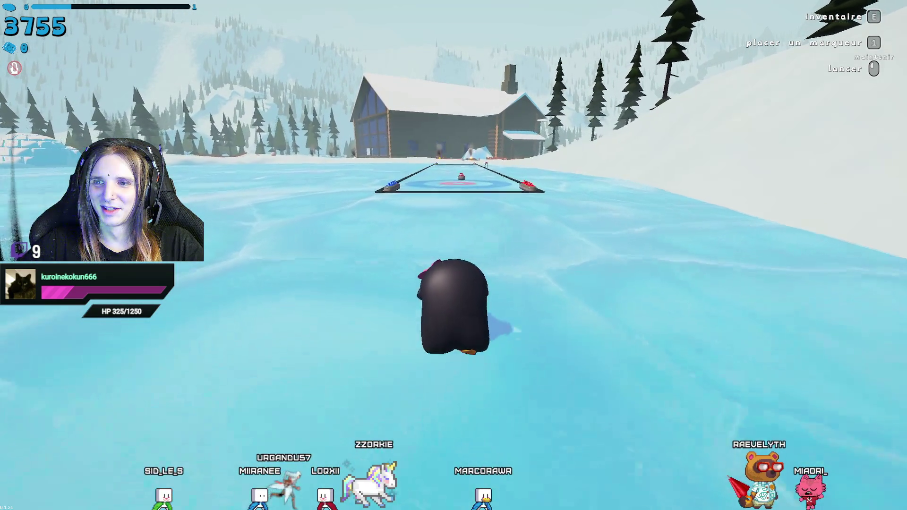
{"action": "key", "text": "w"}
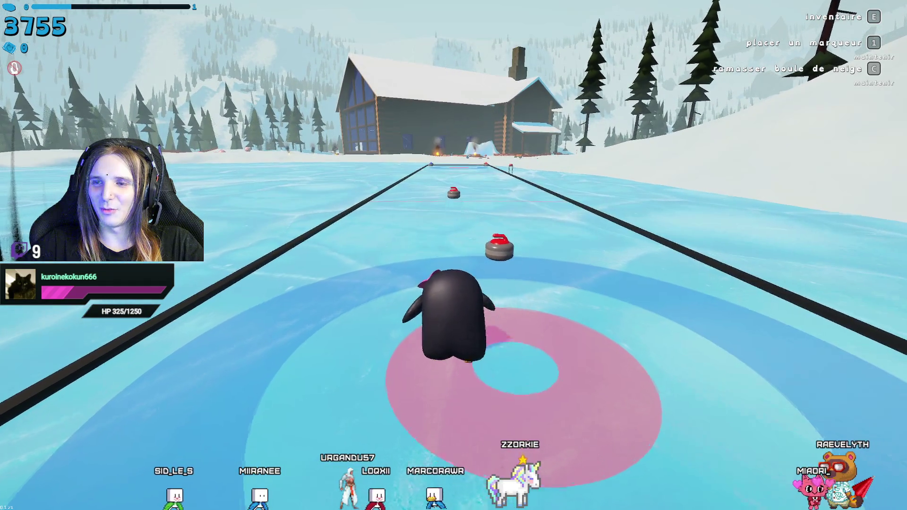
{"action": "key", "text": "w"}
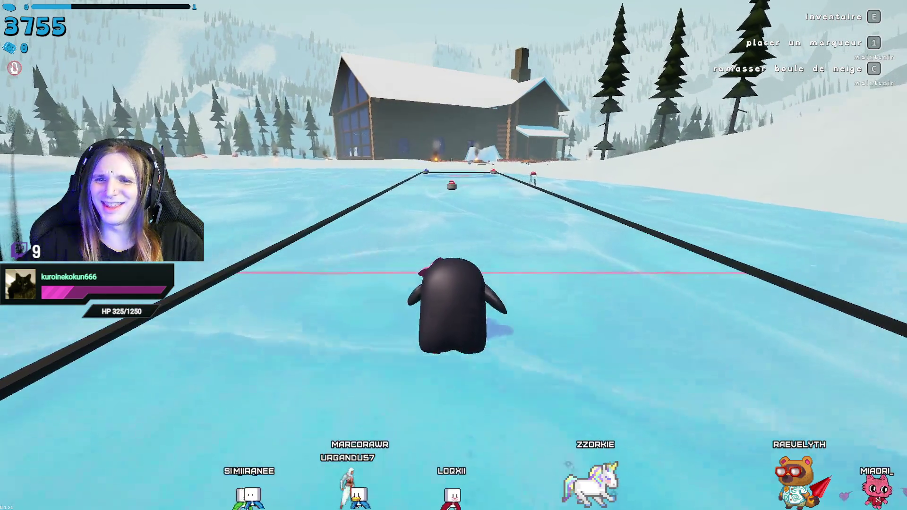
{"action": "key", "text": "w"}
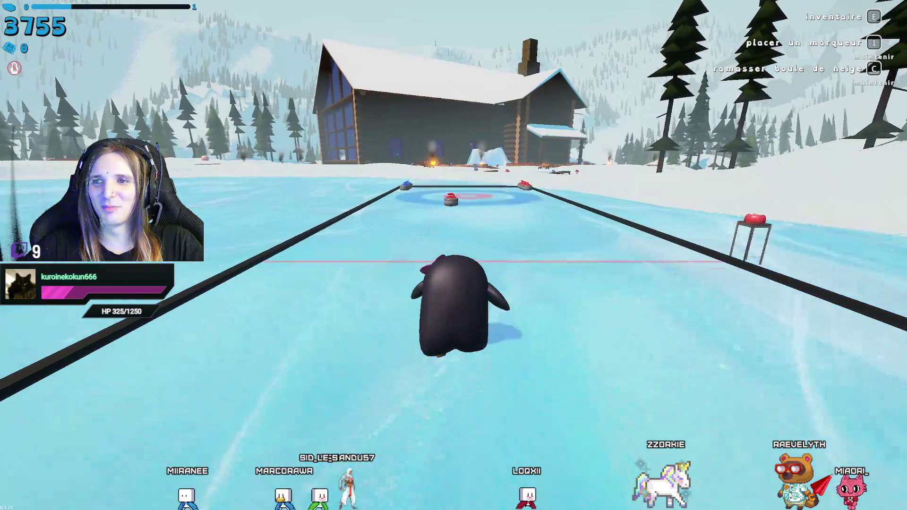
Pick up a red stone at the far end and carry it back toward the rink.
{"action": "key", "text": "w"}
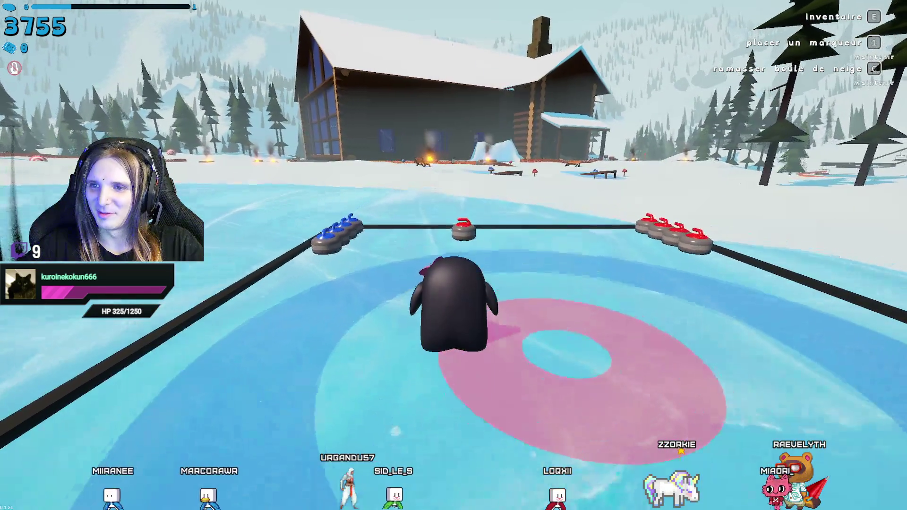
{"action": "key", "text": "w"}
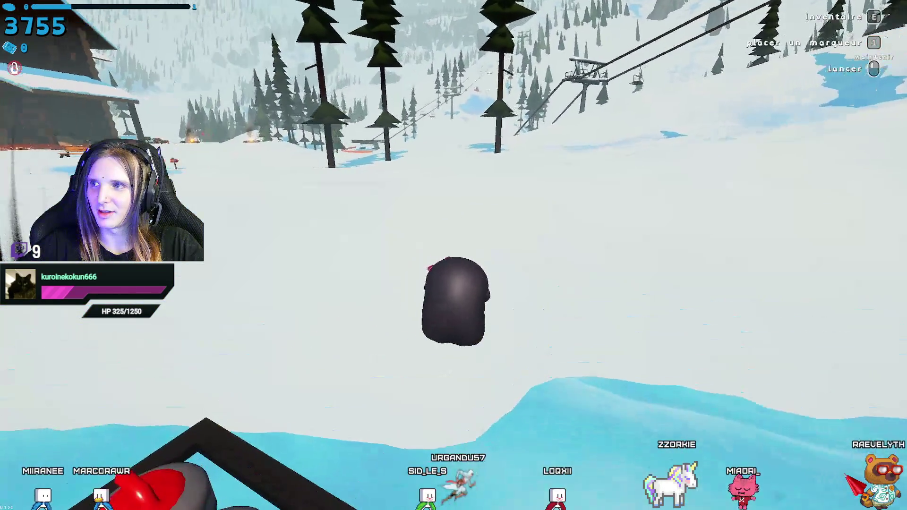
{"action": "key", "text": "f"}
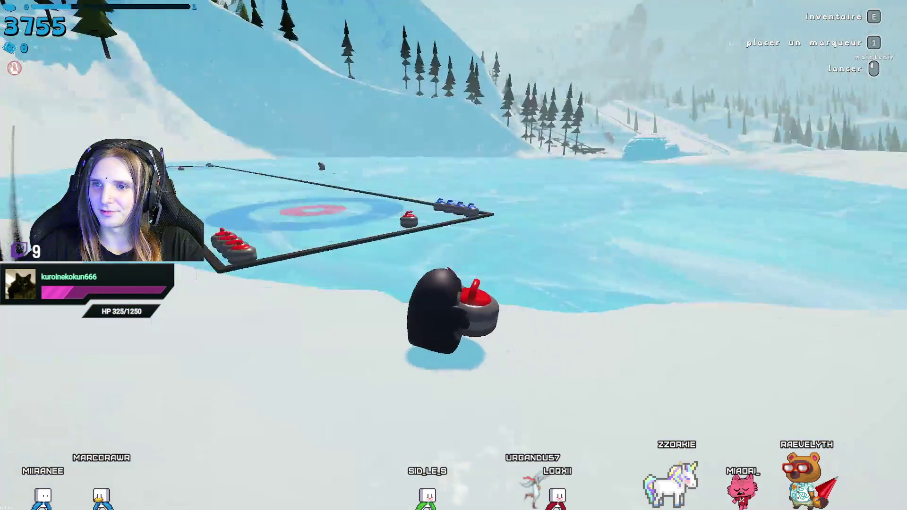
{"action": "key", "text": "w"}
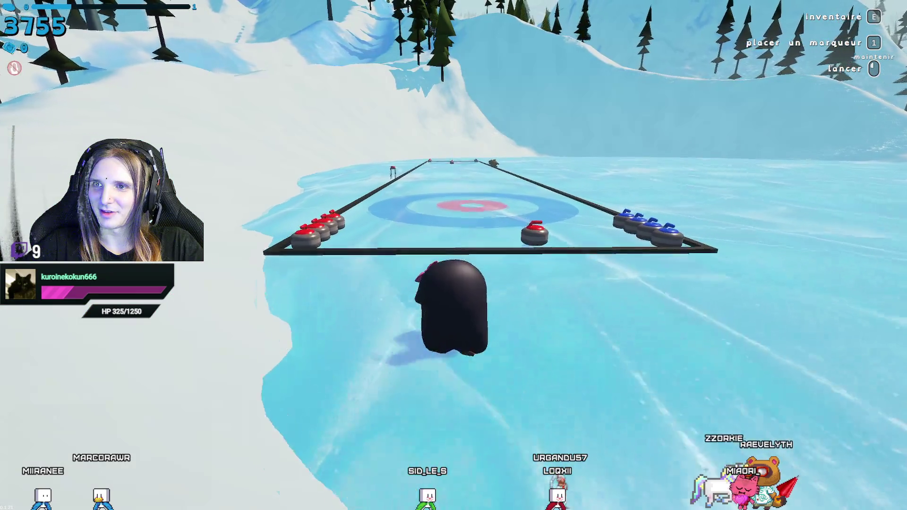